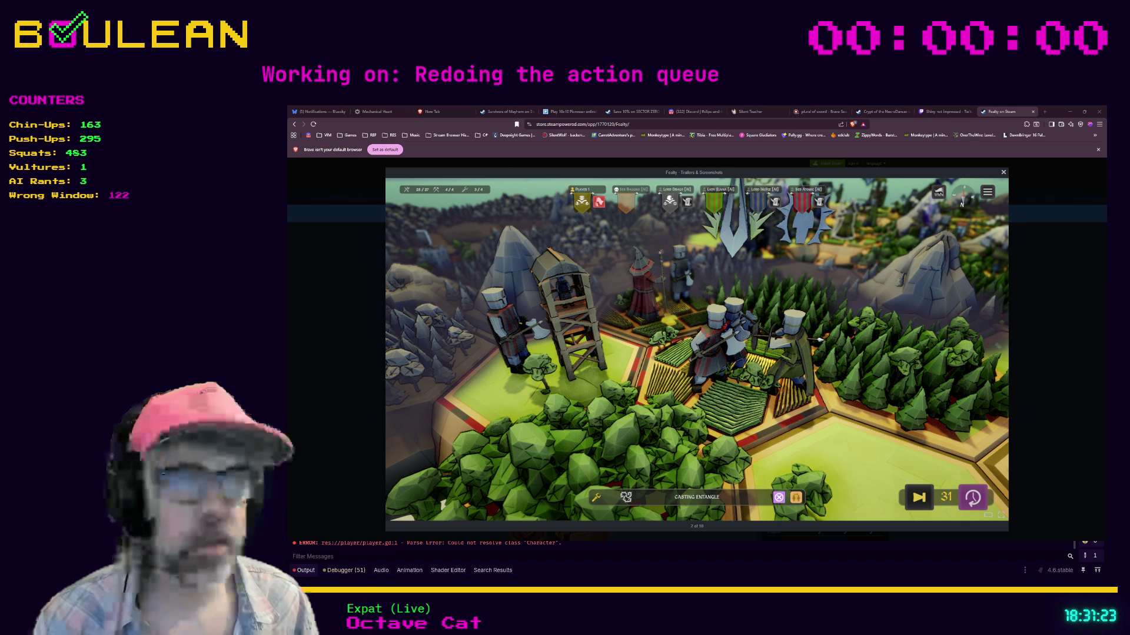
# Step: Switch from the Steam screenshot viewer in Brave back to Godot's character.gd script
pyautogui.hotkey('alt', 'Tab')
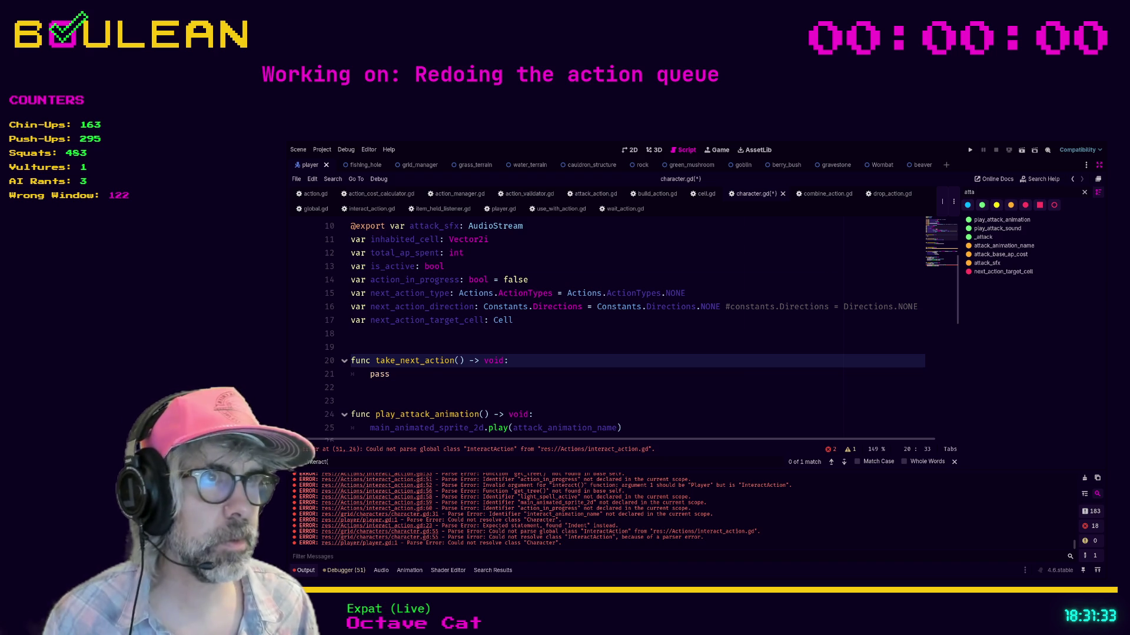
# Step: Save character.gd with its stub take_next_action() function
pyautogui.moveTo(753, 361); pyautogui.dragTo(721, 351)
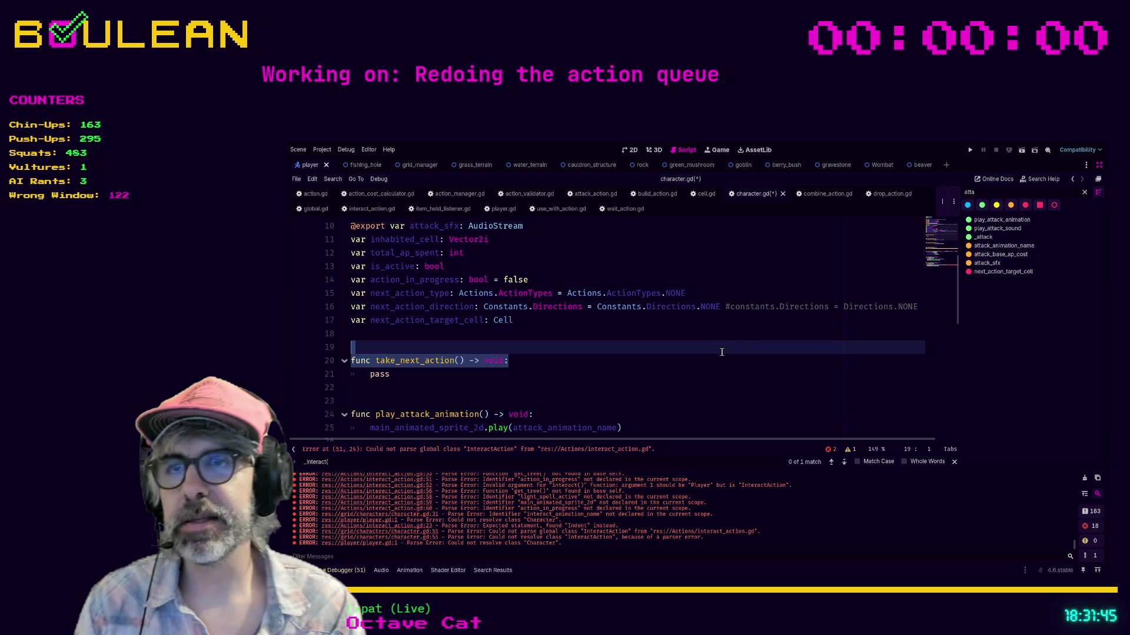
pyautogui.click(602, 348)
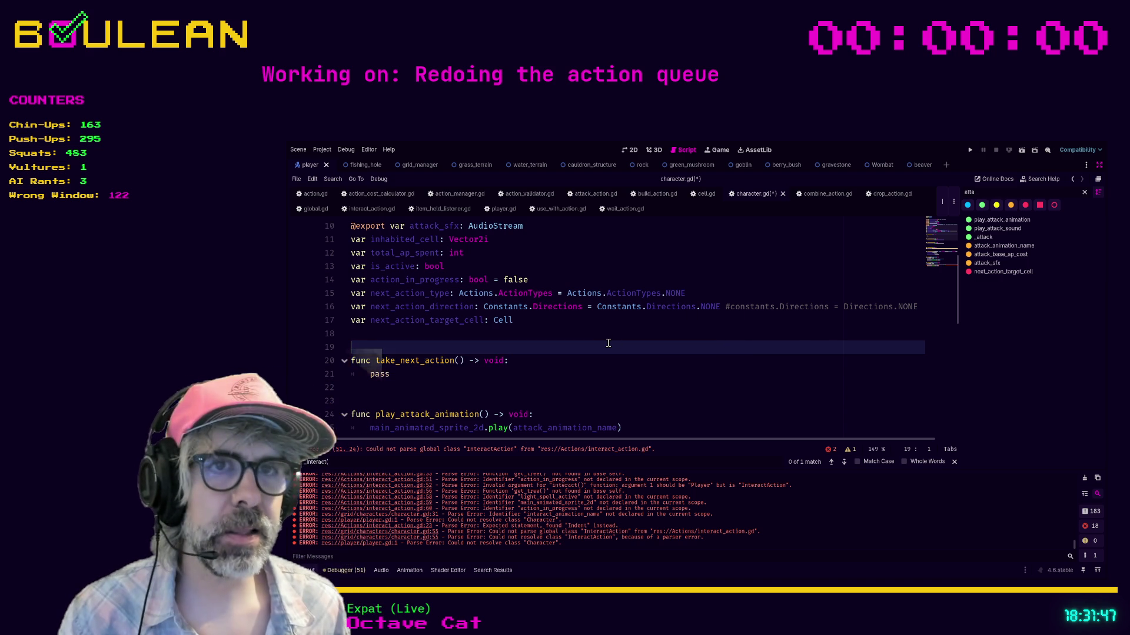
pyautogui.hotkey('ctrl', 's')
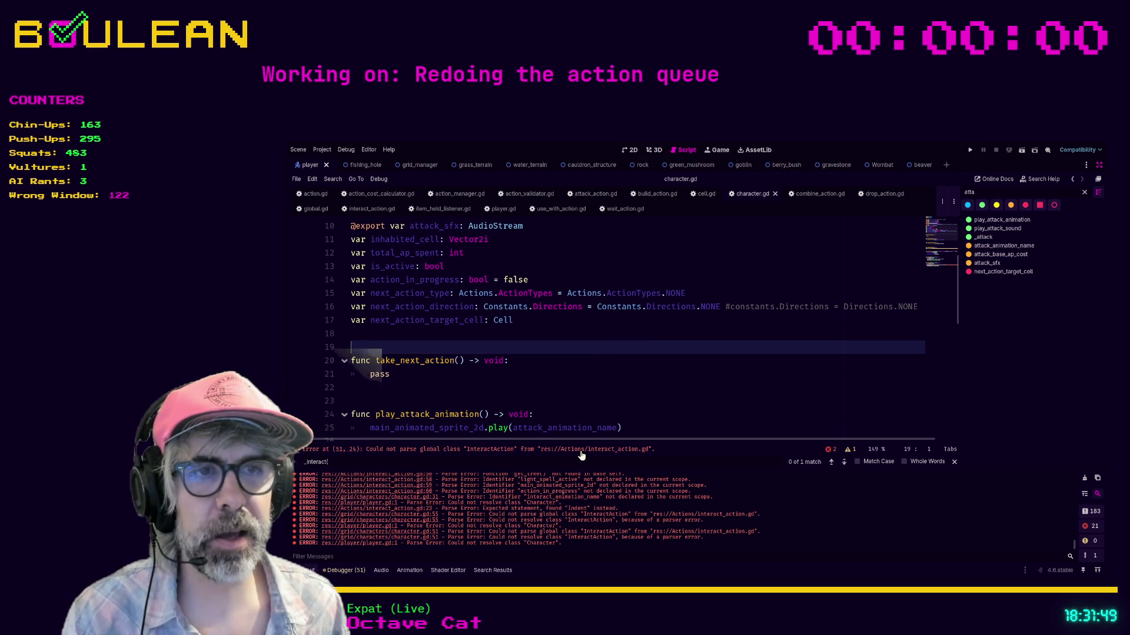
# Step: Follow the InteractAction parse error to line 51 and open interact_action.gd
pyautogui.click(581, 452)
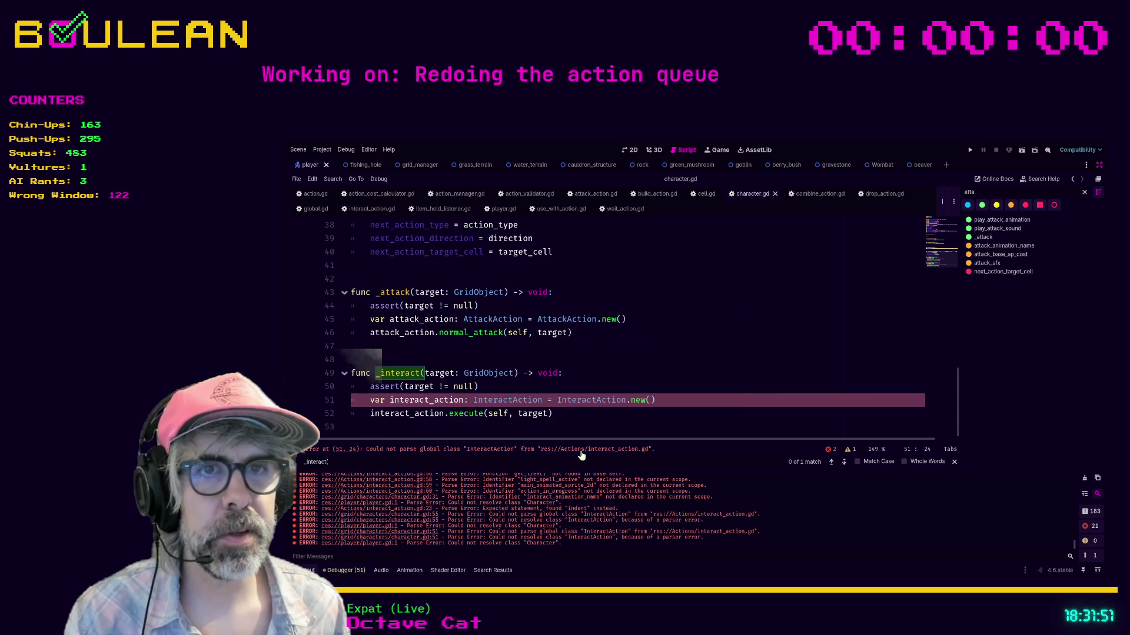
pyautogui.click(672, 402)
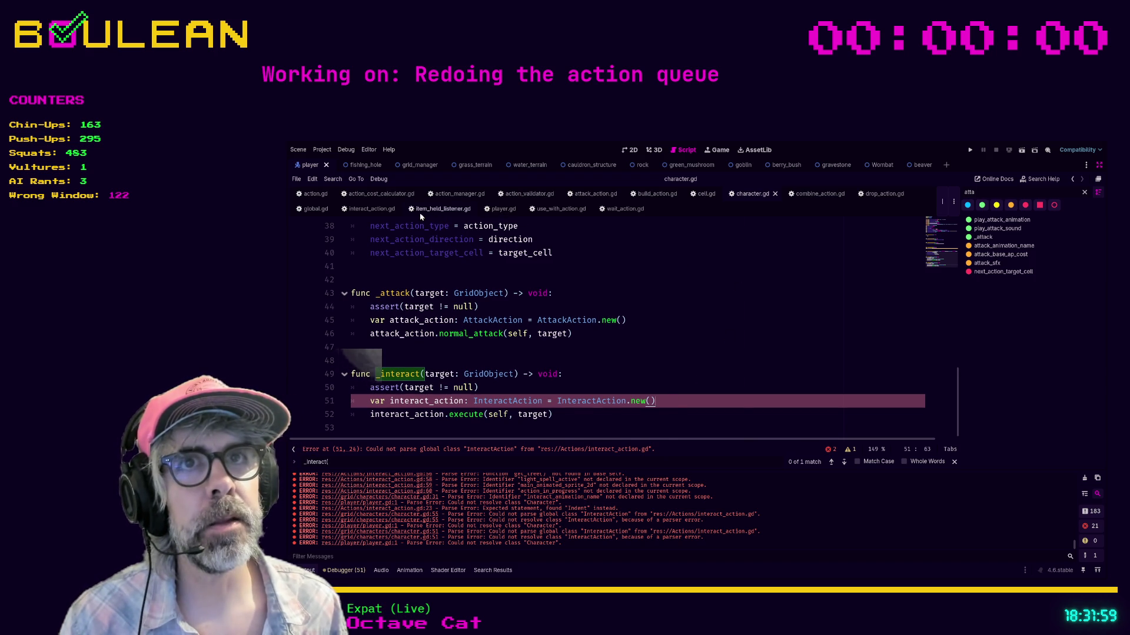
pyautogui.click(372, 209)
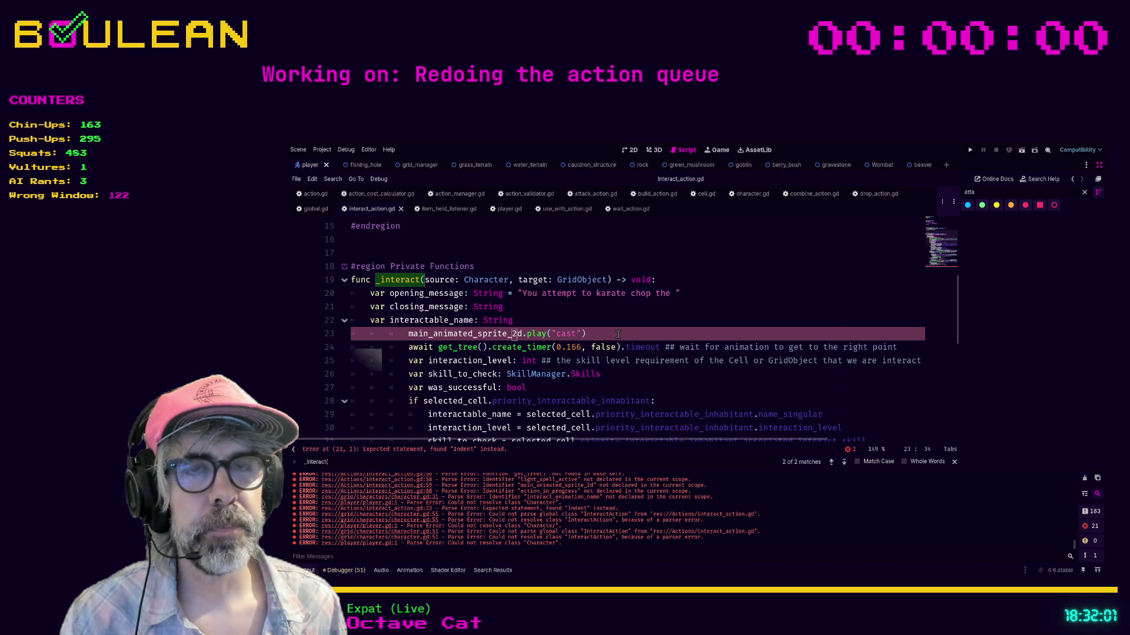
# Step: Try commenting out the cast animation line 23, then undo it
pyautogui.scroll(-5, 612, 332)
pyautogui.scroll(-3, 613, 331)
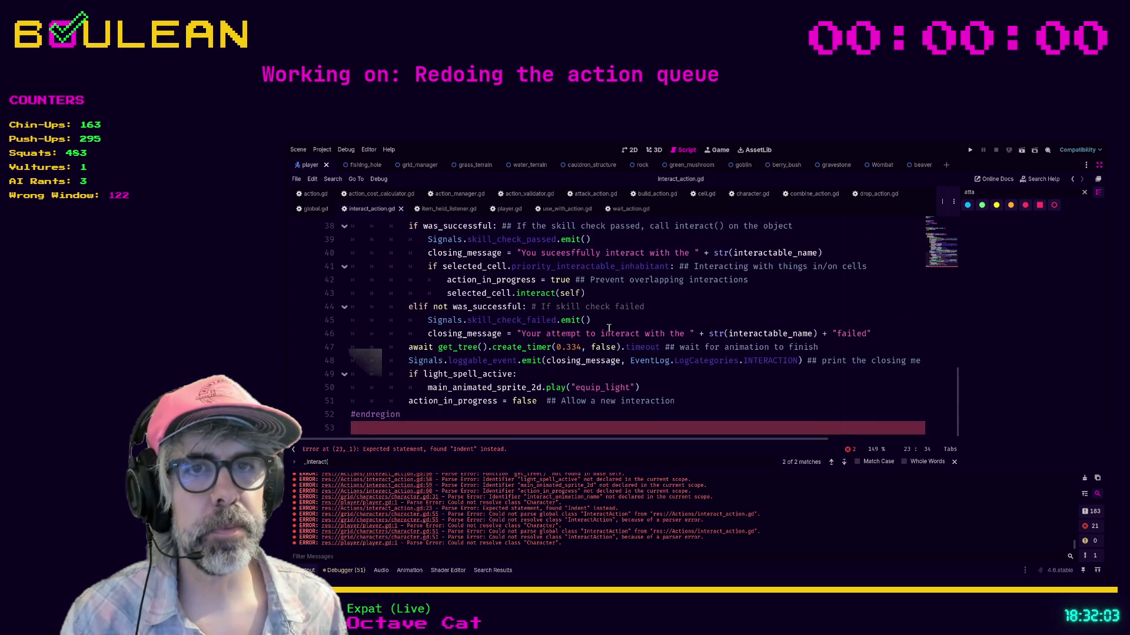
pyautogui.scroll(6, 676, 367)
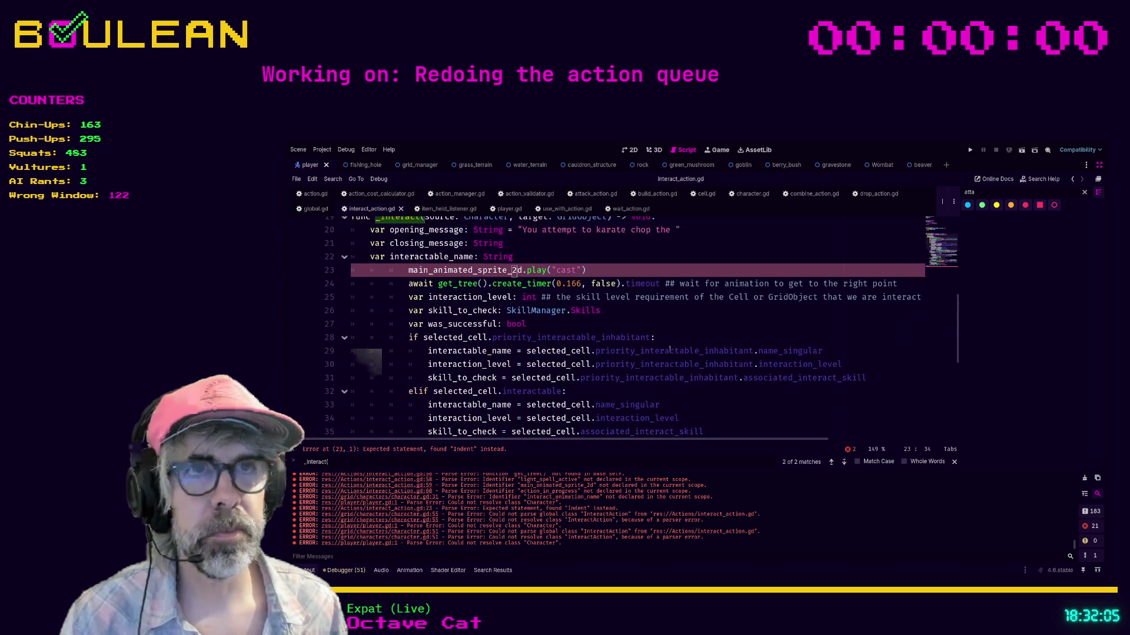
pyautogui.scroll(1, 641, 323)
pyautogui.click(606, 281)
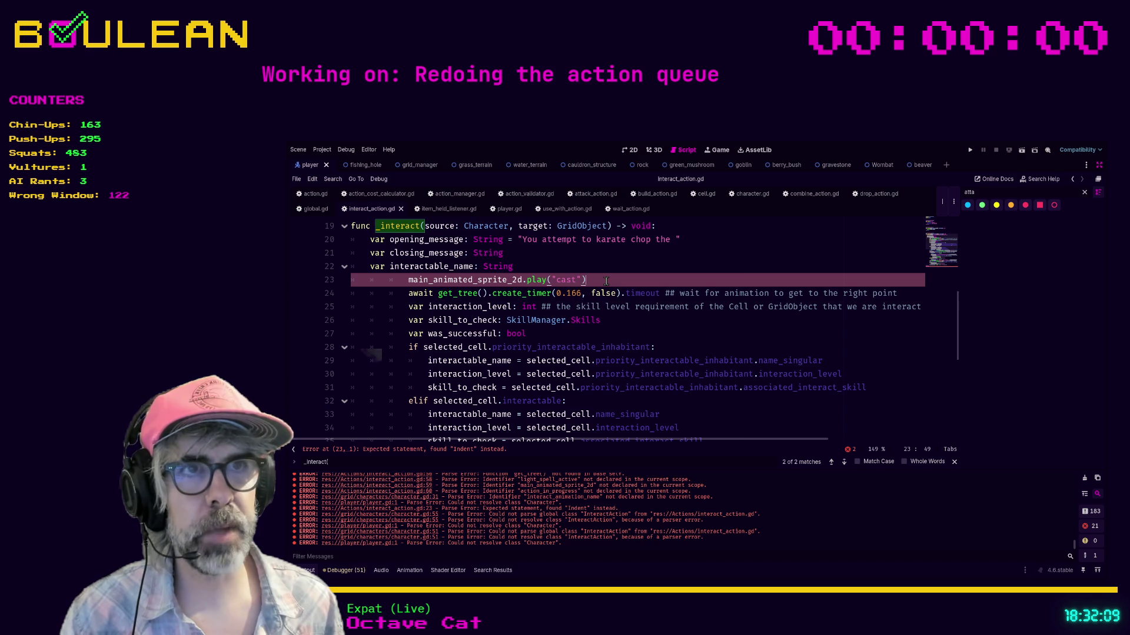
pyautogui.hotkey('ctrl', 'k')
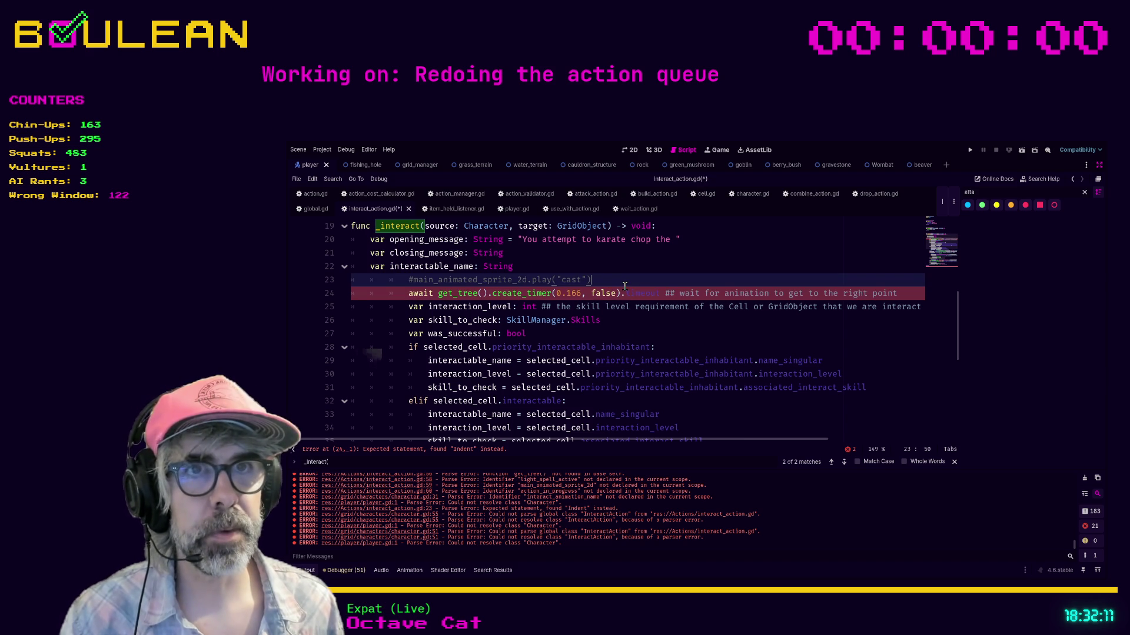
pyautogui.scroll(3, 370, 270)
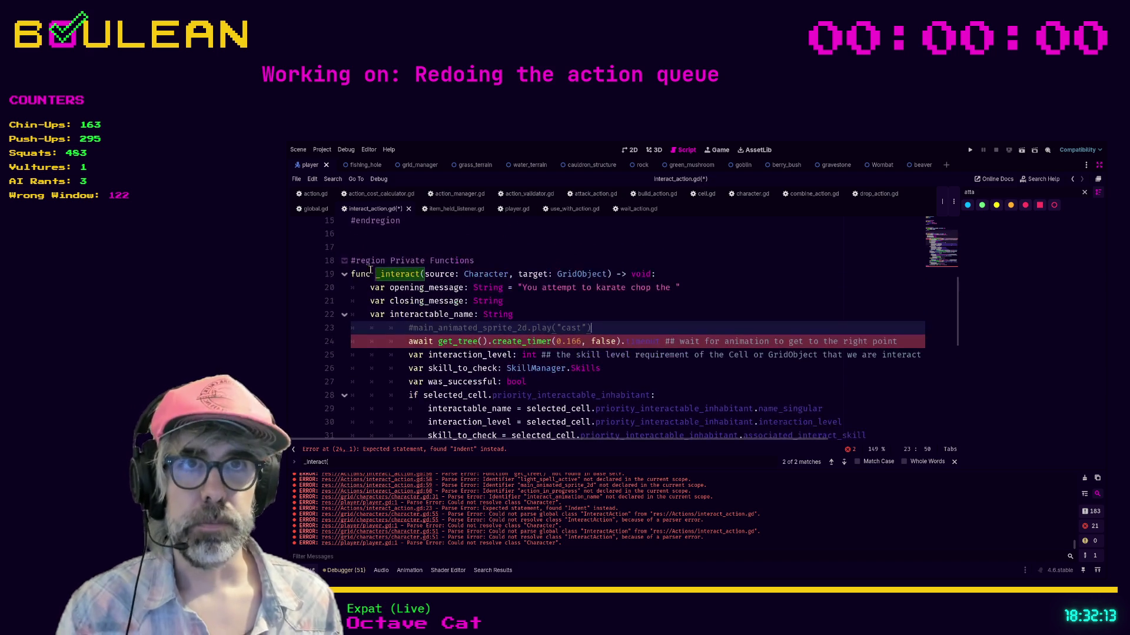
pyautogui.hotkey('ctrl', 'z')
# Step: Comment out lines 20–51, add pass under func _interact, save, and run with F5
pyautogui.click(361, 293)
pyautogui.scroll(-8, 411, 343)
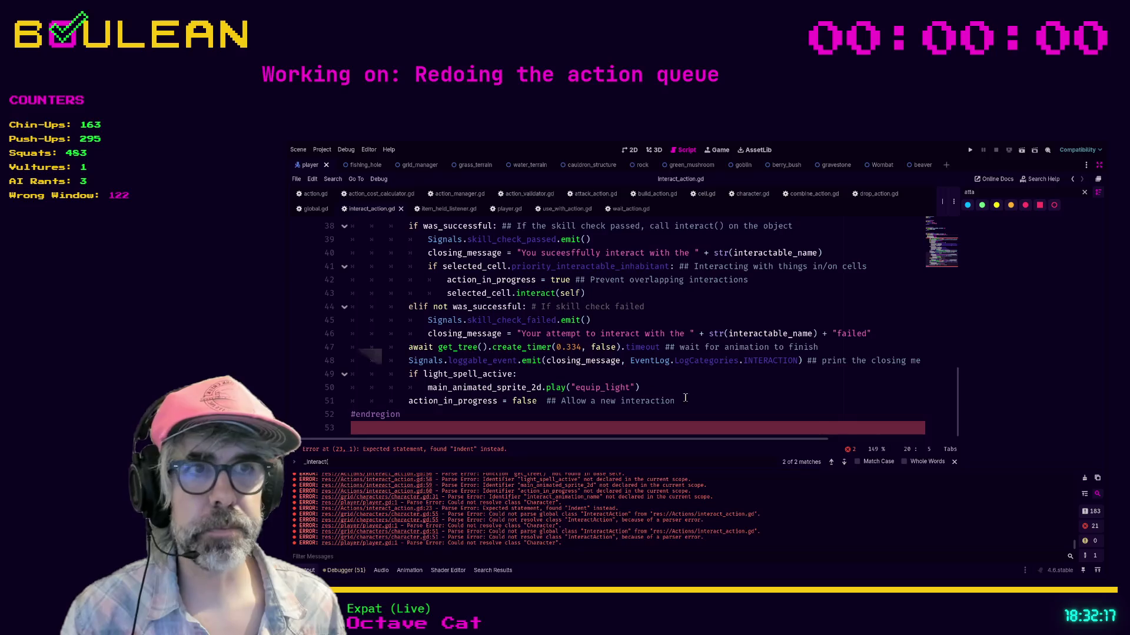
pyautogui.keyDown('shift'); pyautogui.click(696, 402); pyautogui.keyUp('shift')
pyautogui.hotkey('ctrl', 'k')
pyautogui.scroll(7, 689, 329)
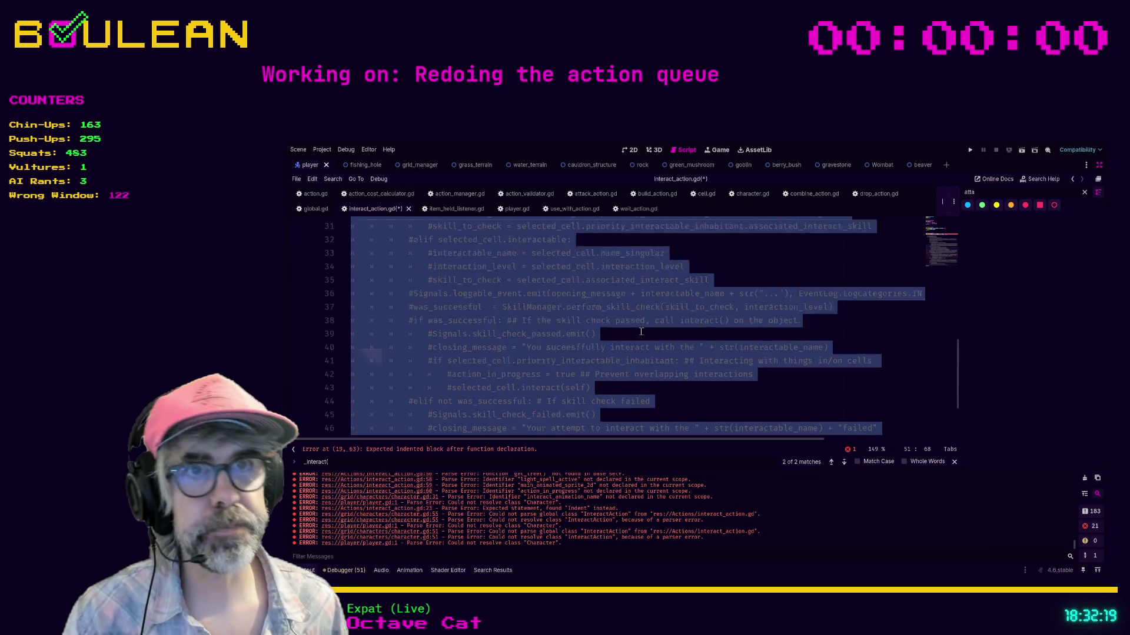
pyautogui.click(682, 263)
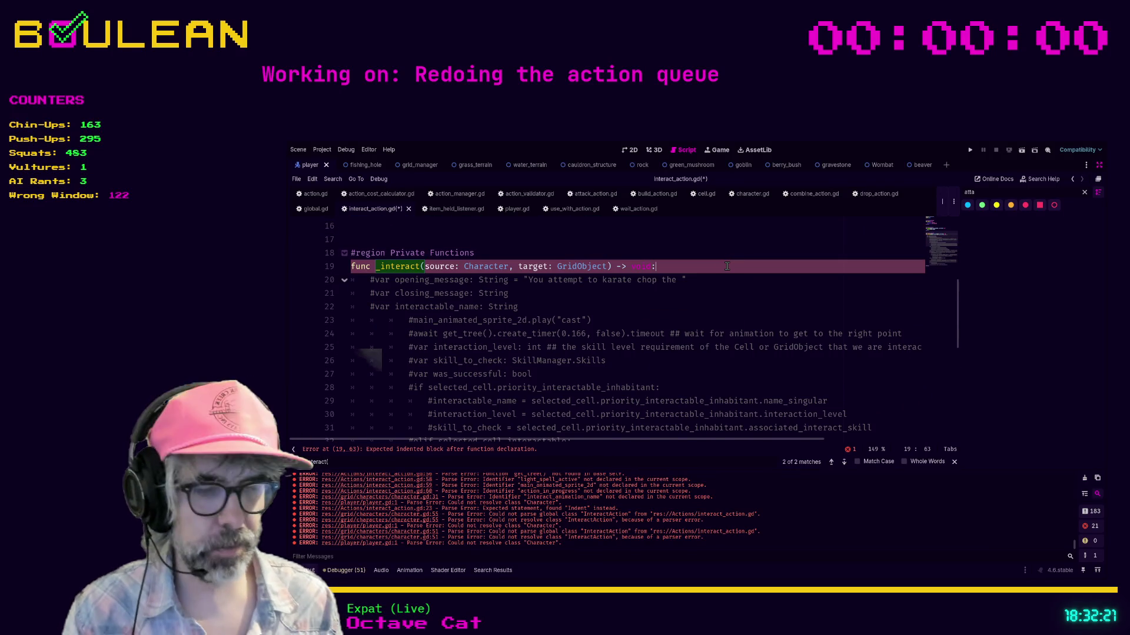
pyautogui.press('Return')
pyautogui.write('pass')
pyautogui.hotkey('ctrl', 's')
pyautogui.press('F5')
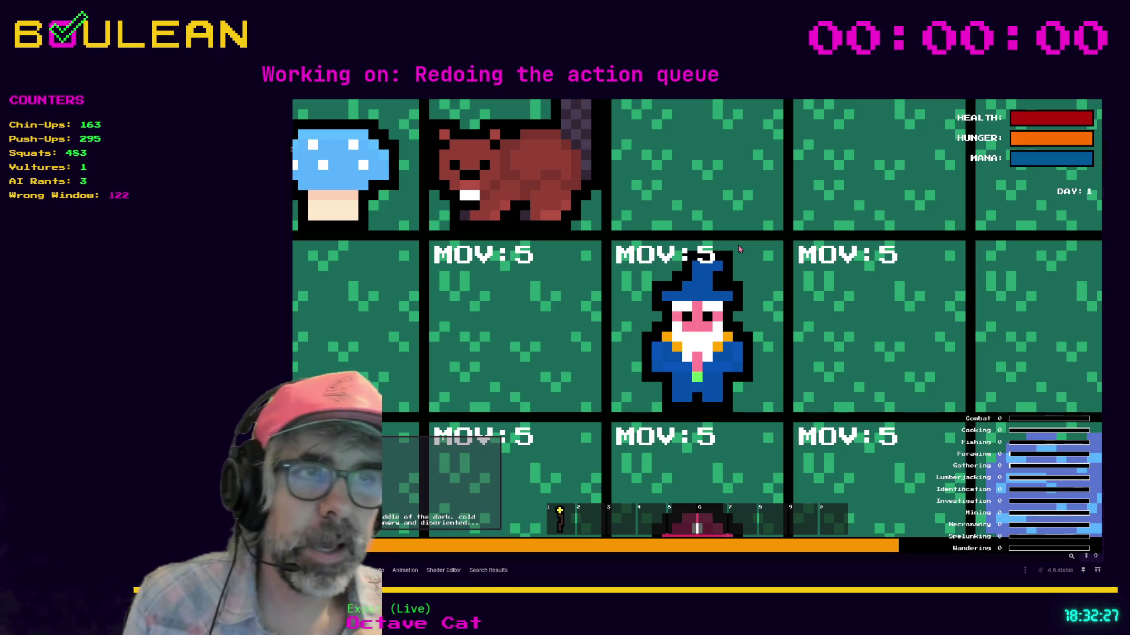
# Step: Zoom out the game view and move the wizard one tile right, bringing the clock to 18:05
pyautogui.scroll(-3, 738, 245)
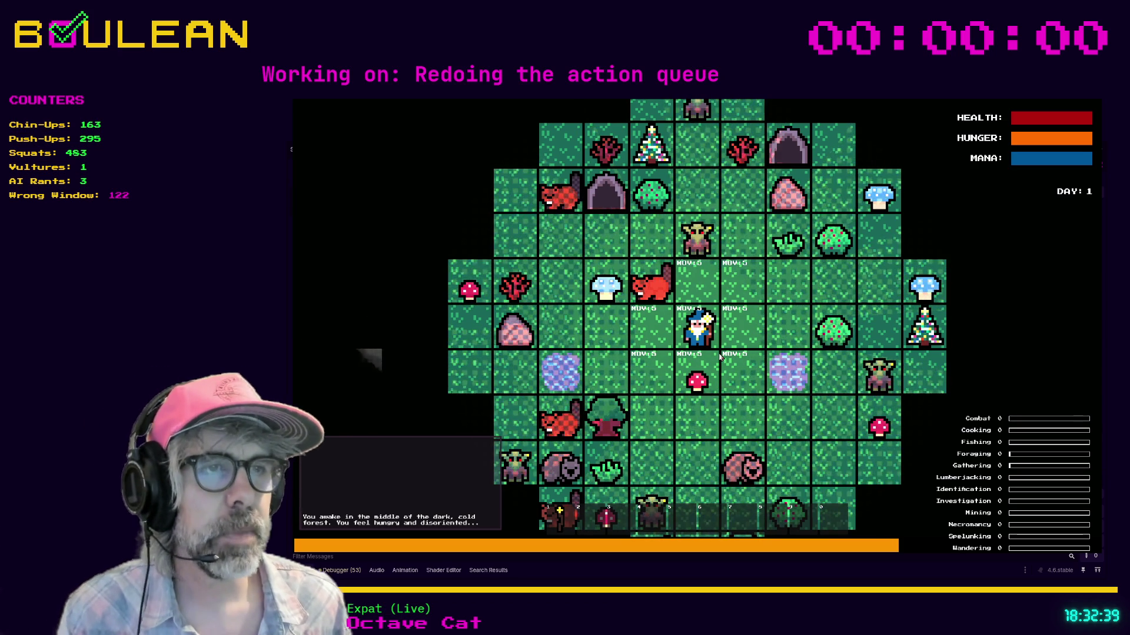
pyautogui.click(744, 332)
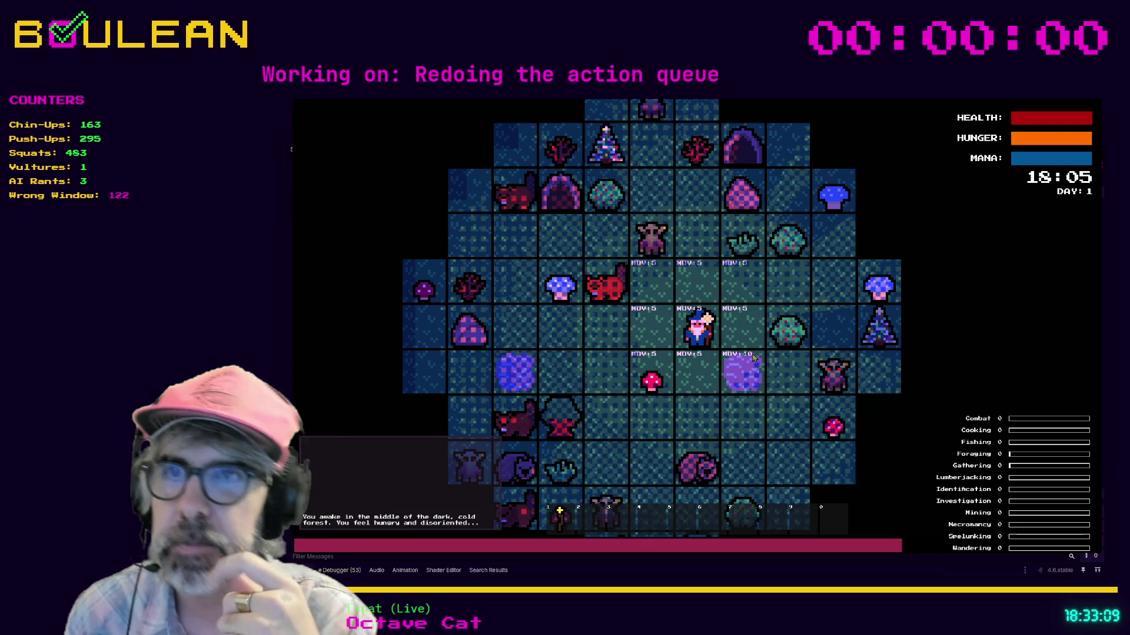
pyautogui.scroll(1, 717, 369)
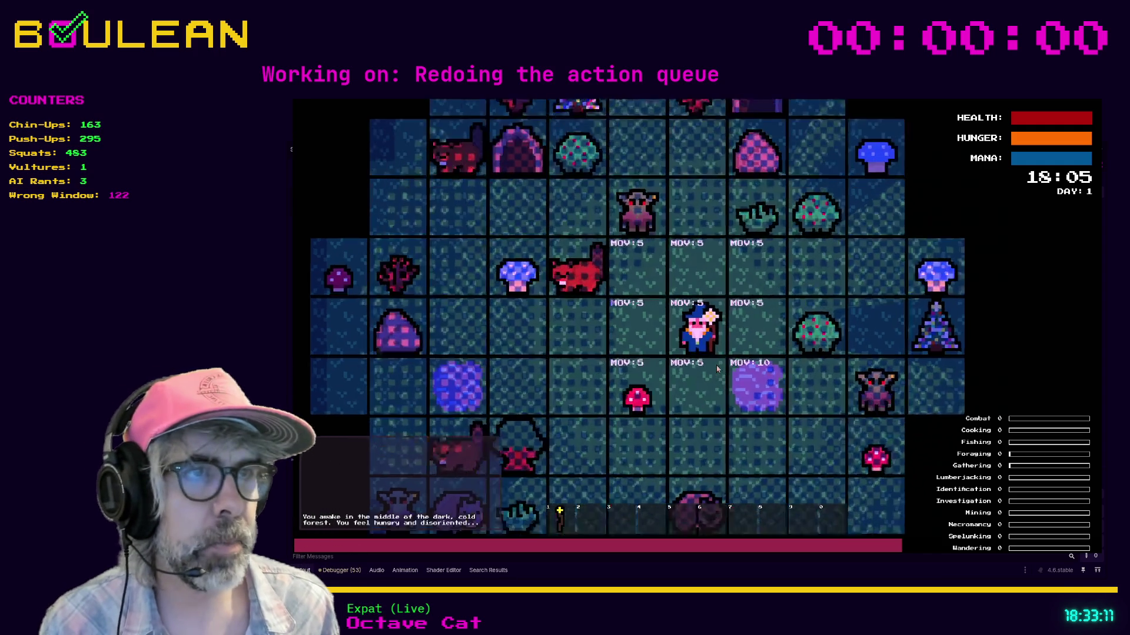
# Step: Craft a Cauldron from the crafting recipes and interact with the red mushroom below the wizard
pyautogui.press('c')
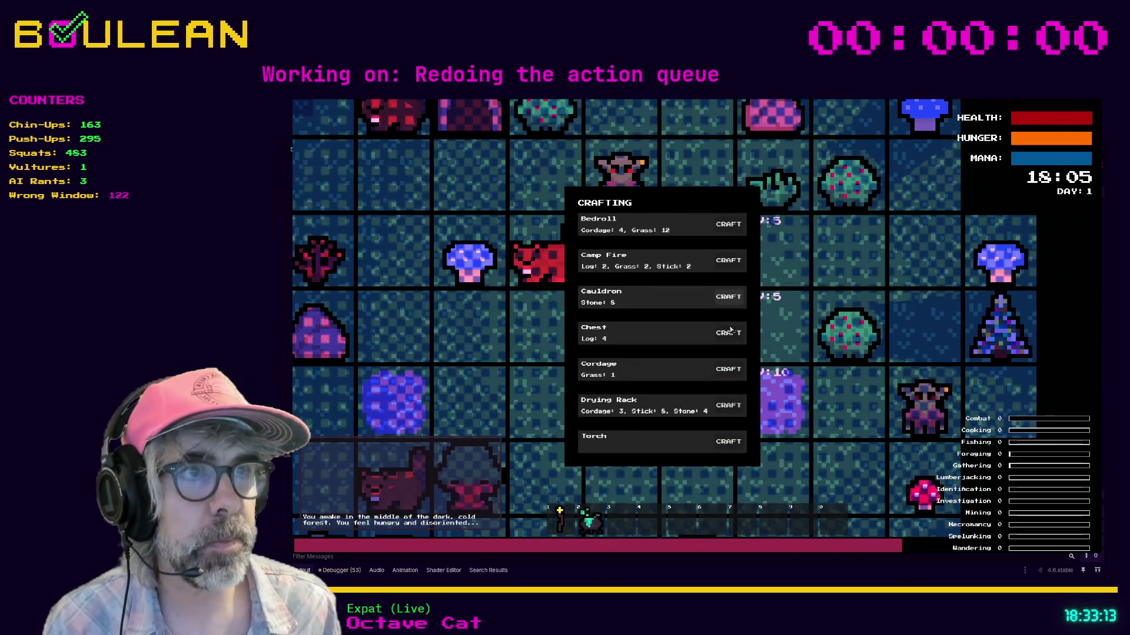
pyautogui.click(728, 302)
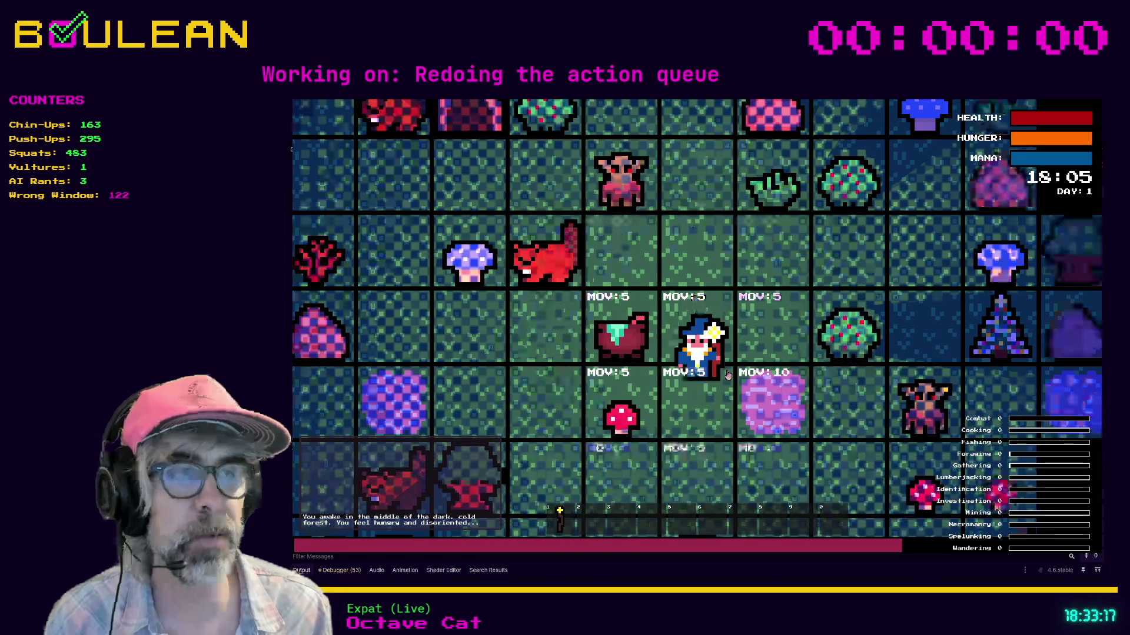
pyautogui.click(728, 376)
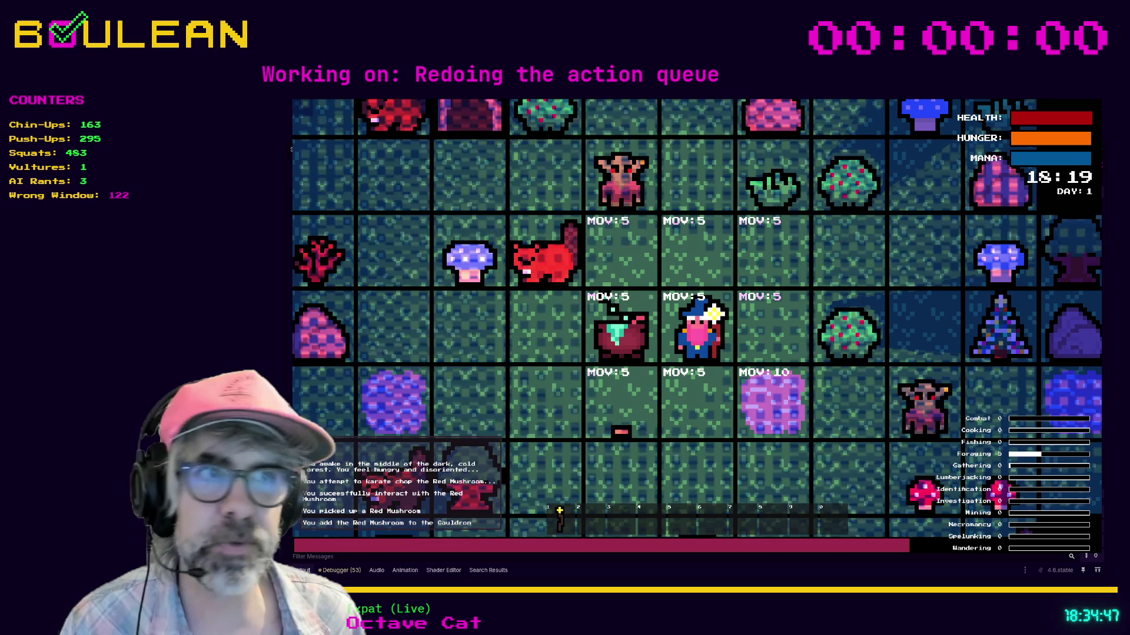
# Step: Step the wizard diagonally up-left with Q to stand beside the red beaver
pyautogui.press('q')
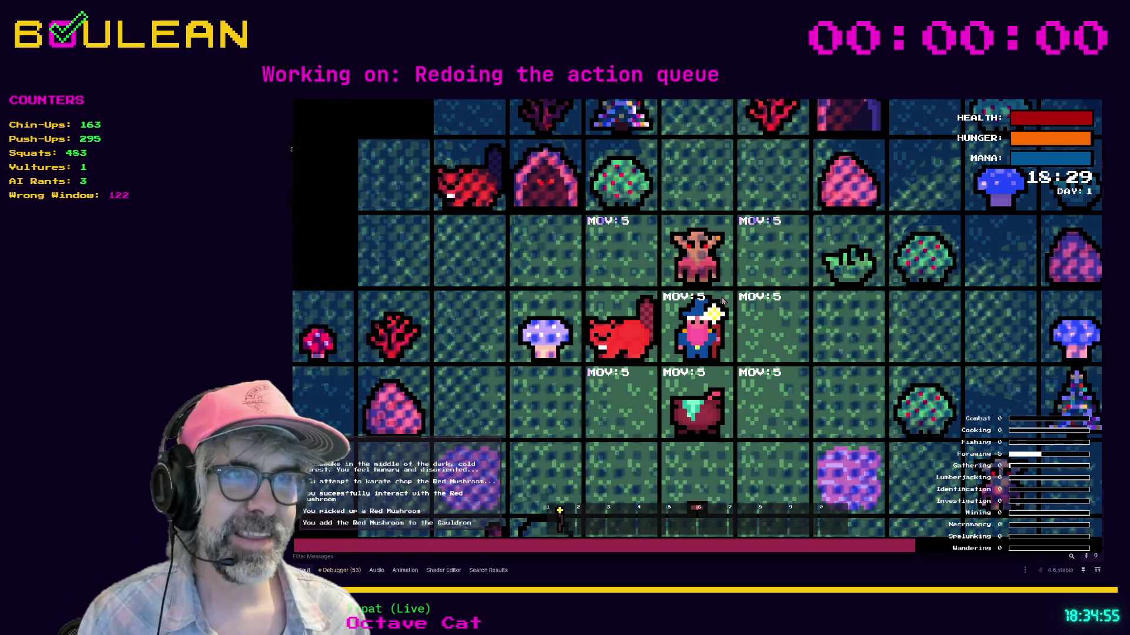
# Step: Attack the beaver with A, then stop the running game with F8
pyautogui.press('a')
pyautogui.press('a')
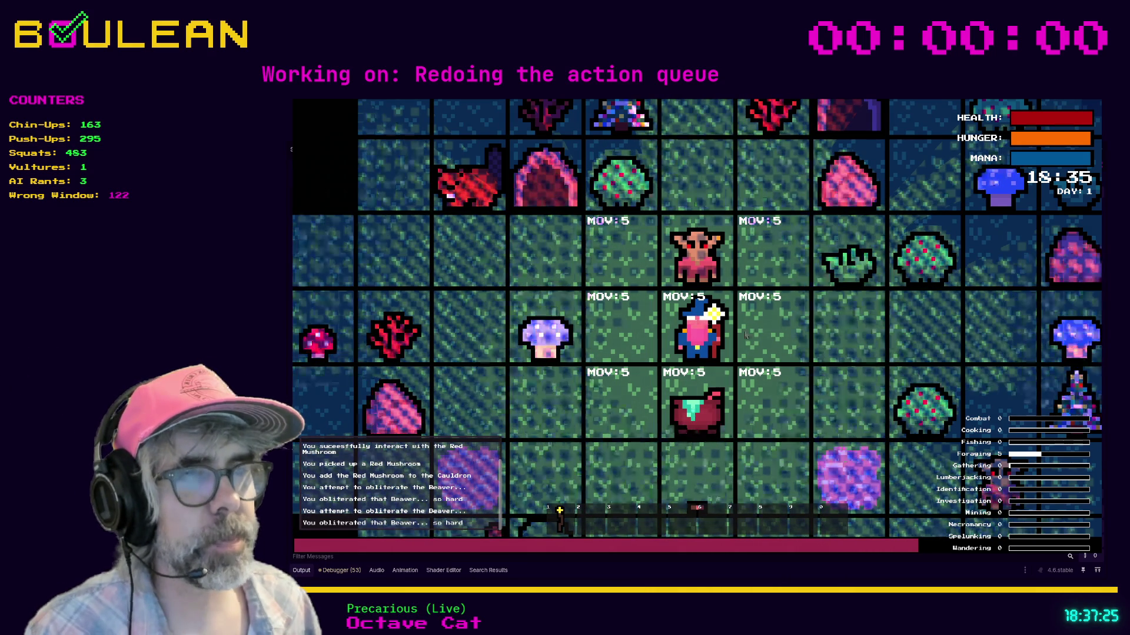
pyautogui.press('F8')
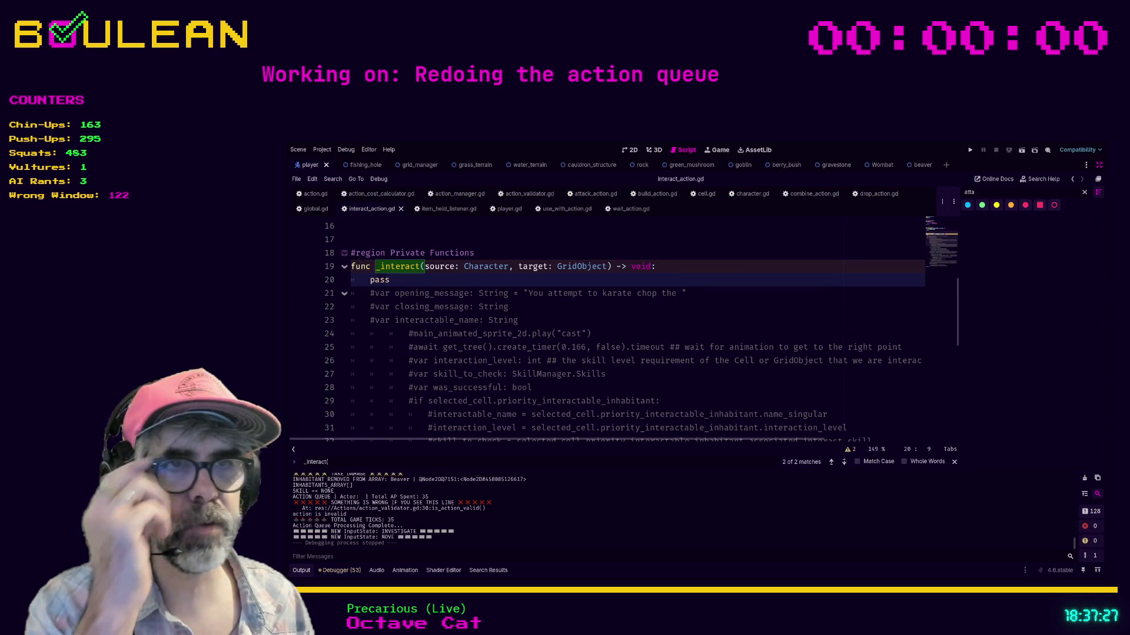
# Step: Review the commented-out _interact code across lines 20–52 without editing it
pyautogui.click(612, 386)
pyautogui.scroll(-4, 581, 372)
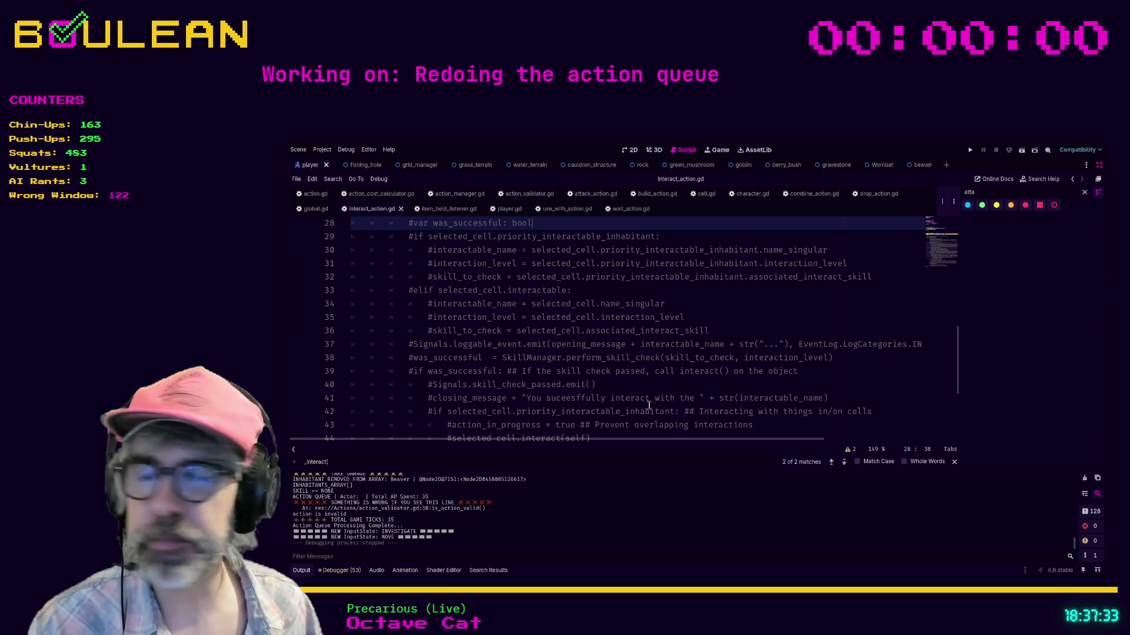
pyautogui.scroll(-4, 657, 405)
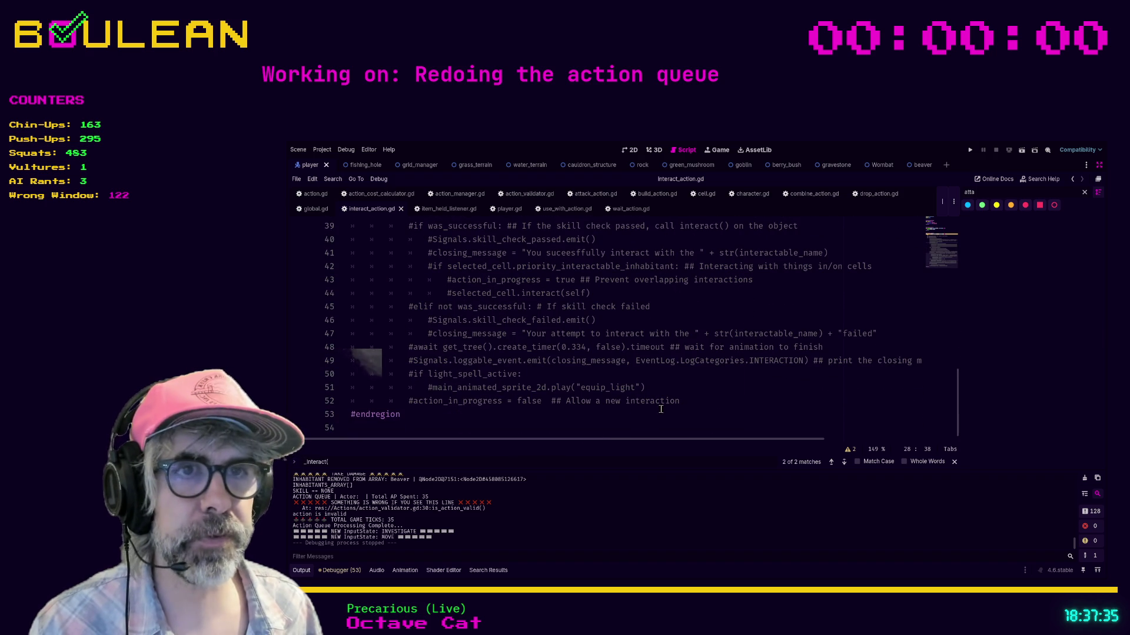
pyautogui.click(691, 401)
pyautogui.scroll(5, 692, 402)
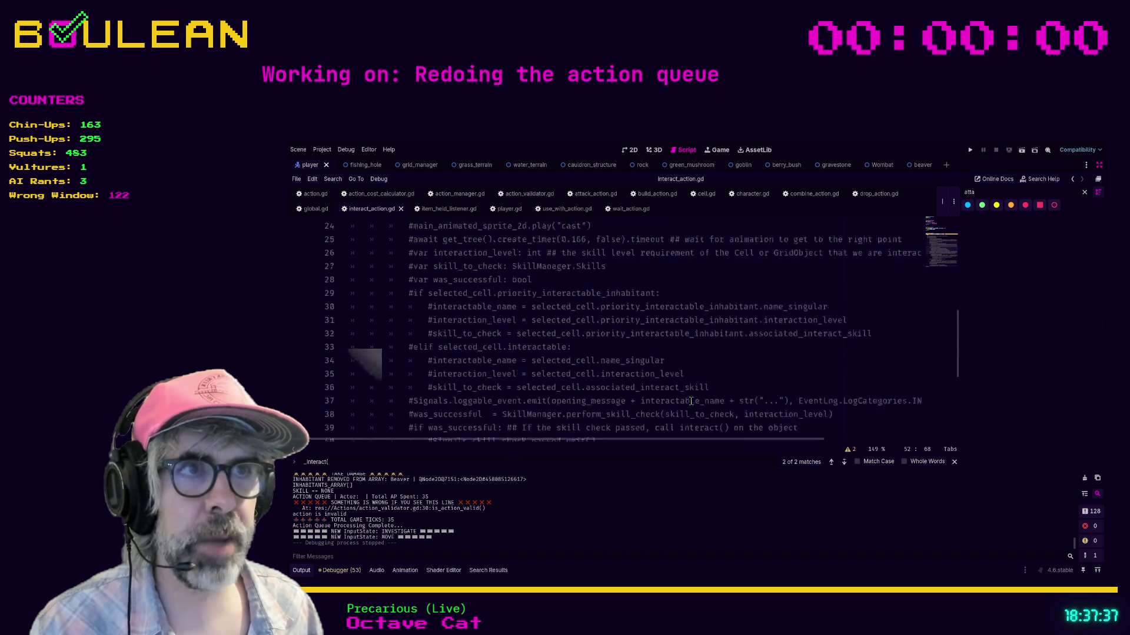
pyautogui.scroll(3, 691, 401)
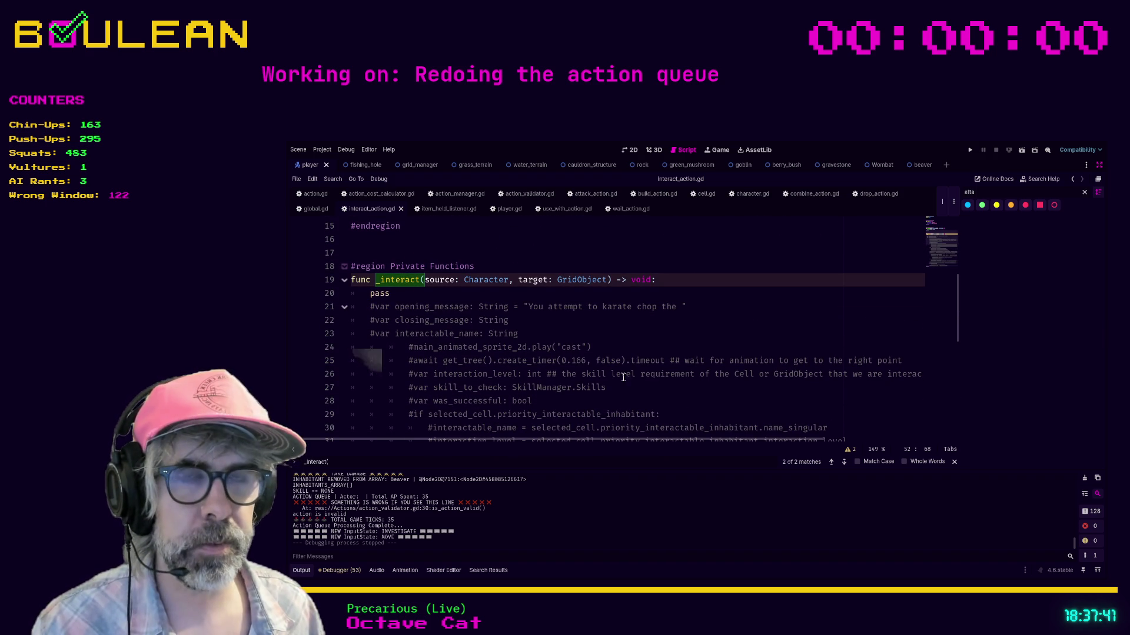
pyautogui.click(474, 295)
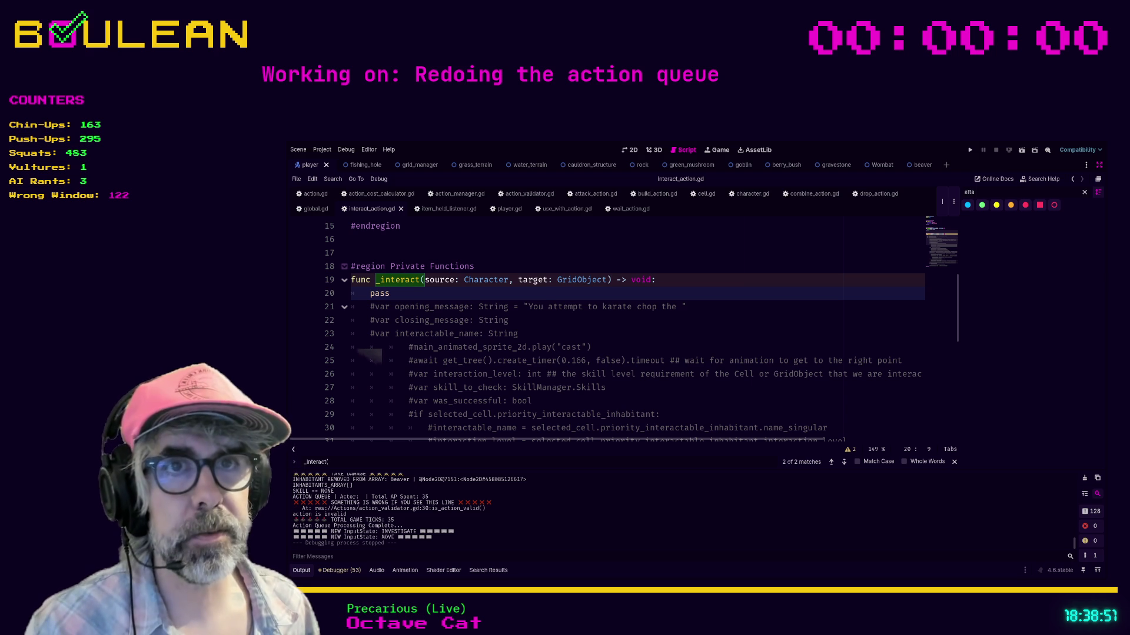
# Step: Check the interactable_name line, then switch to Brave's Discord clips-and-highlights channel
pyautogui.click(577, 333)
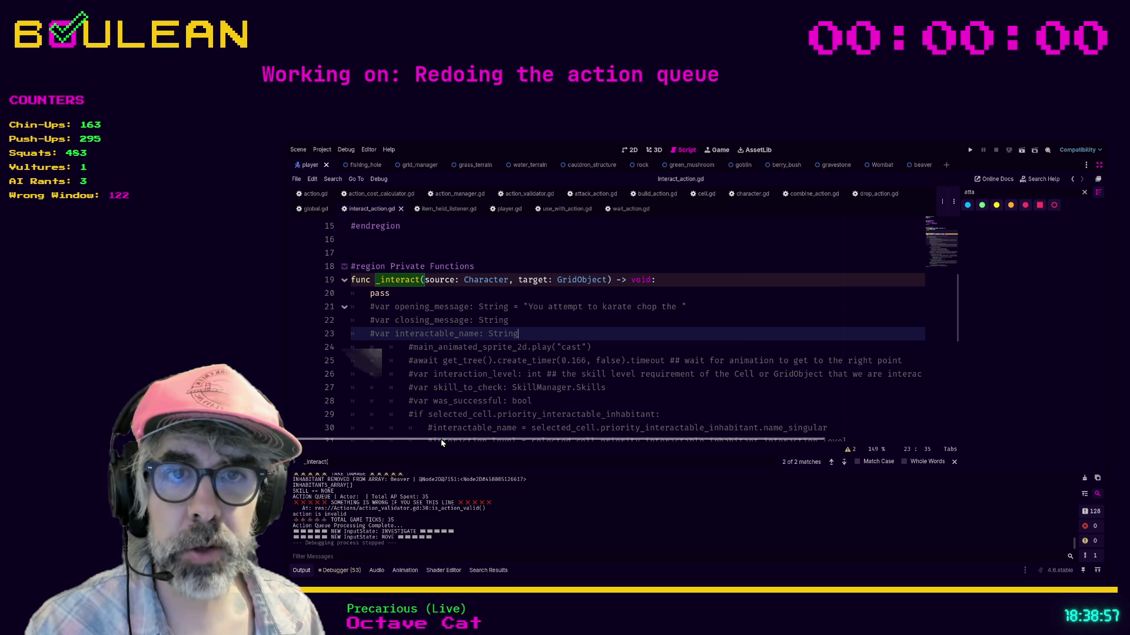
pyautogui.scroll(-1, 568, 391)
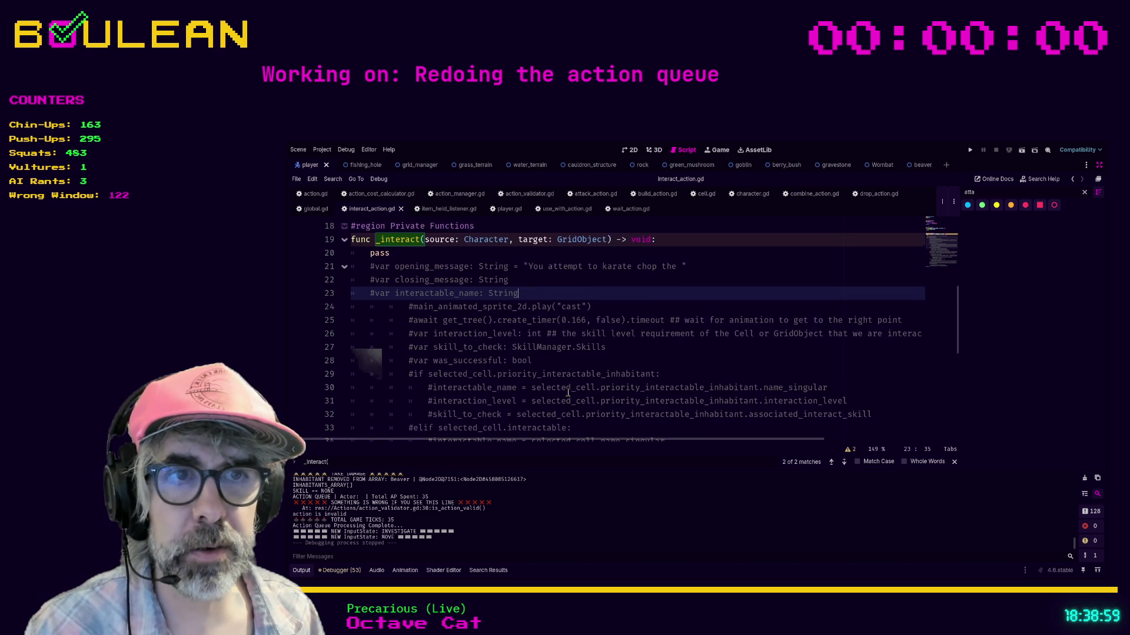
pyautogui.scroll(-3, 568, 391)
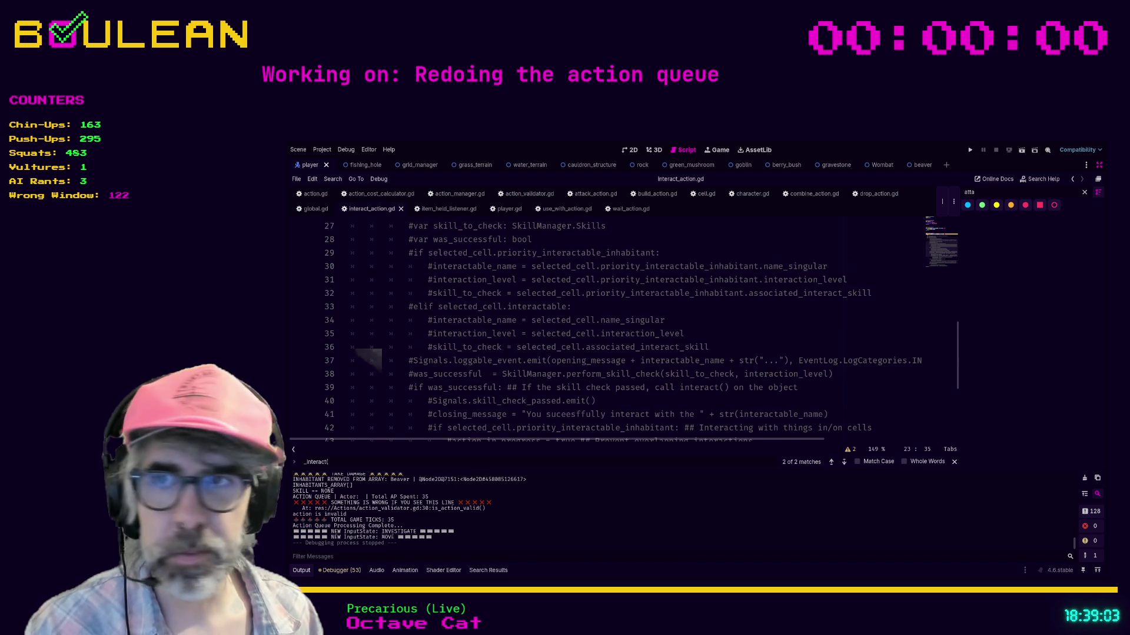
pyautogui.hotkey('alt', 'Tab')
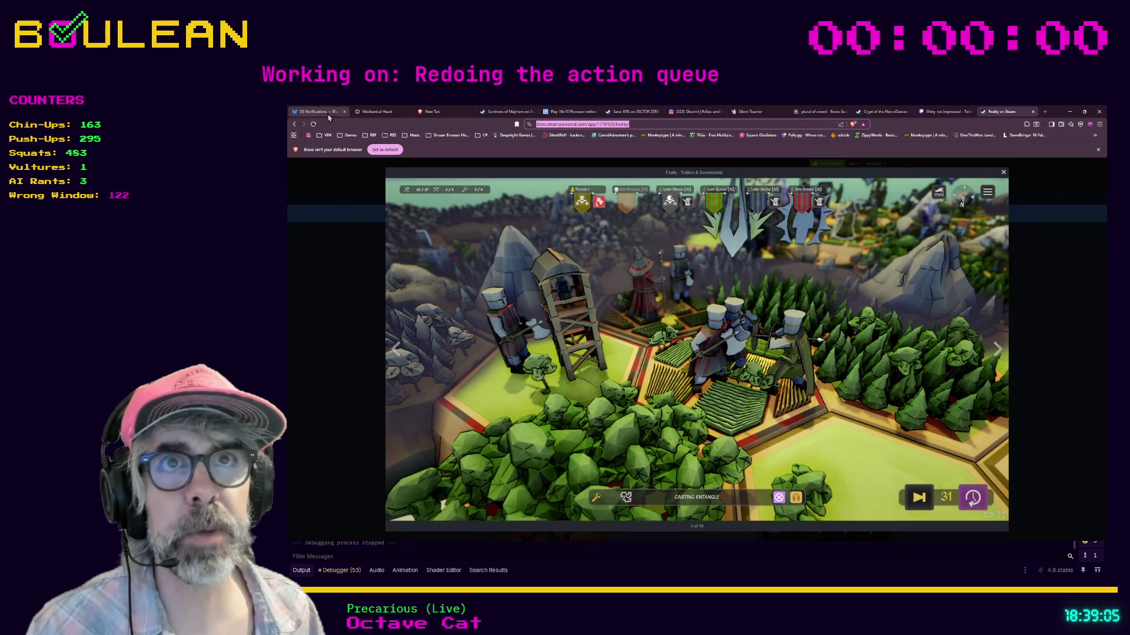
pyautogui.click(694, 112)
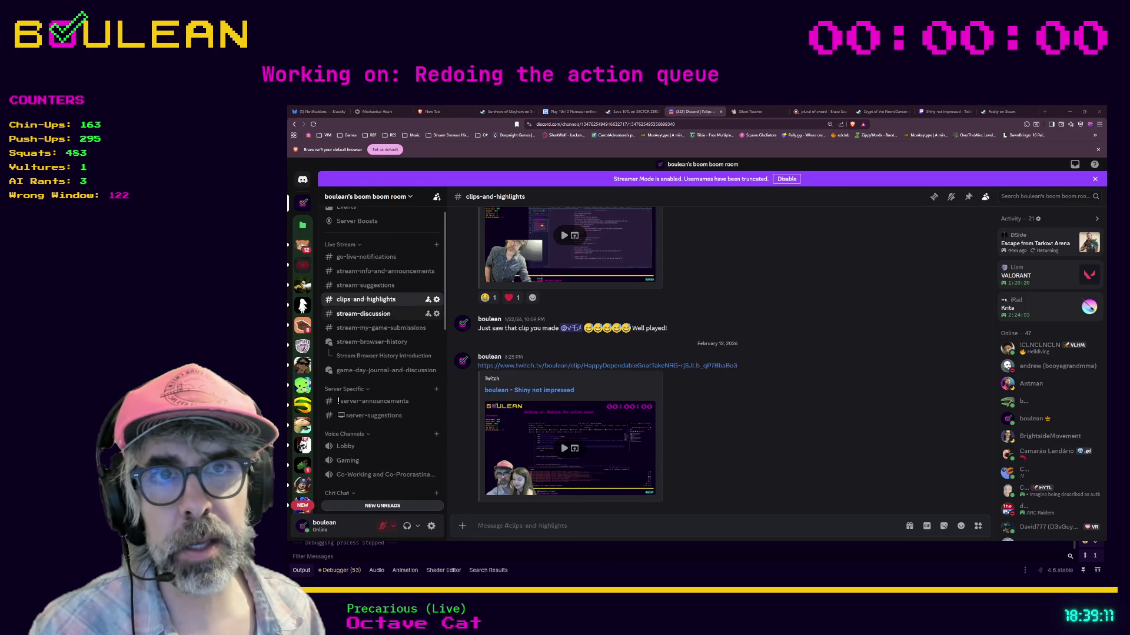
# Step: Open the stream-my-game-submissions channel and display its full channel topic
pyautogui.scroll(1, 383, 313)
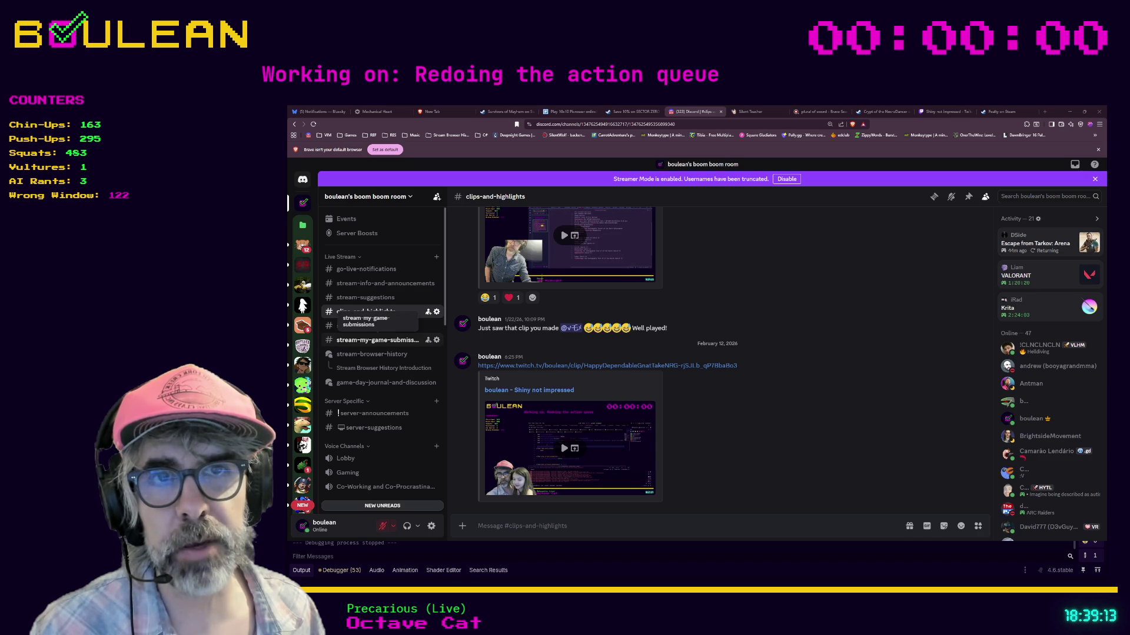
pyautogui.click(357, 341)
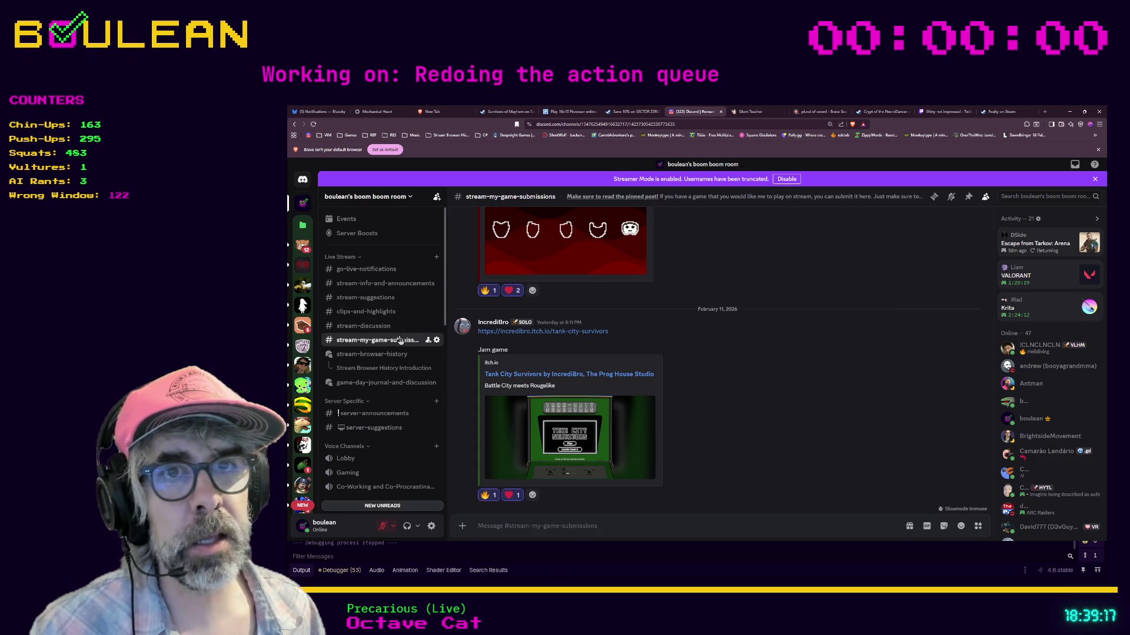
pyautogui.click(867, 200)
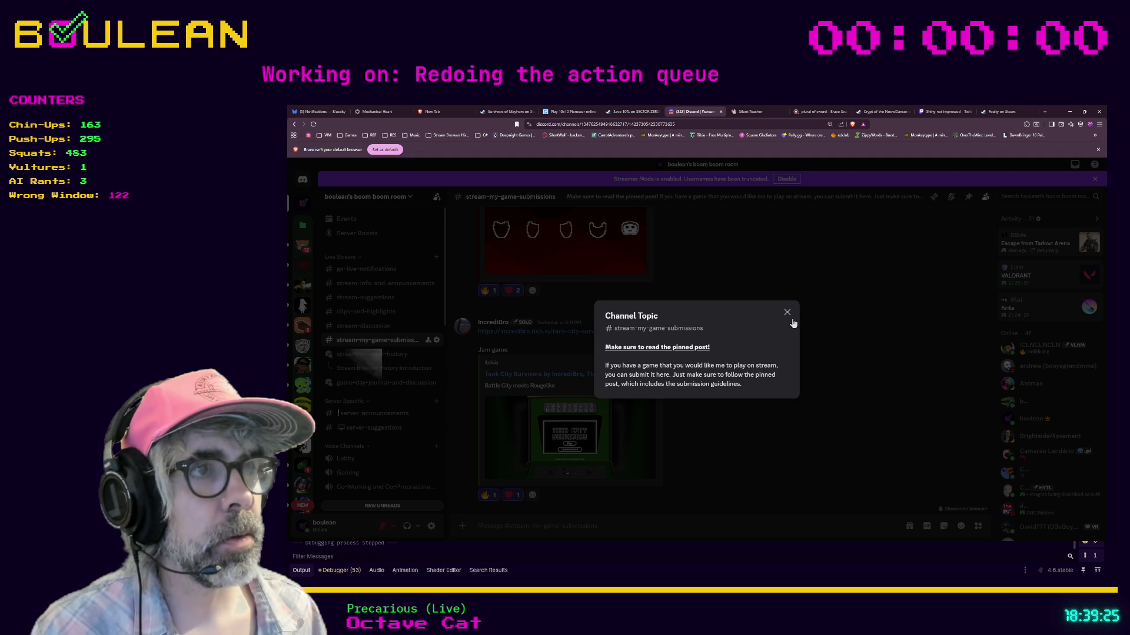
# Step: Close the topic popup, view and close the pinned messages, then minimize Brave
pyautogui.click(787, 312)
pyautogui.click(969, 197)
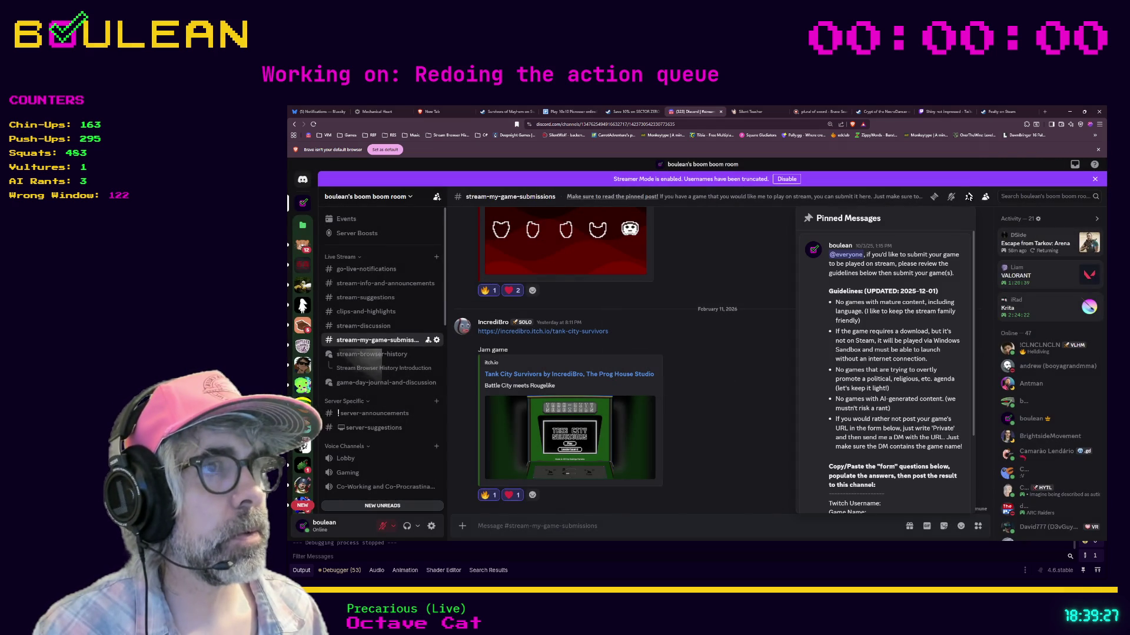
pyautogui.click(738, 347)
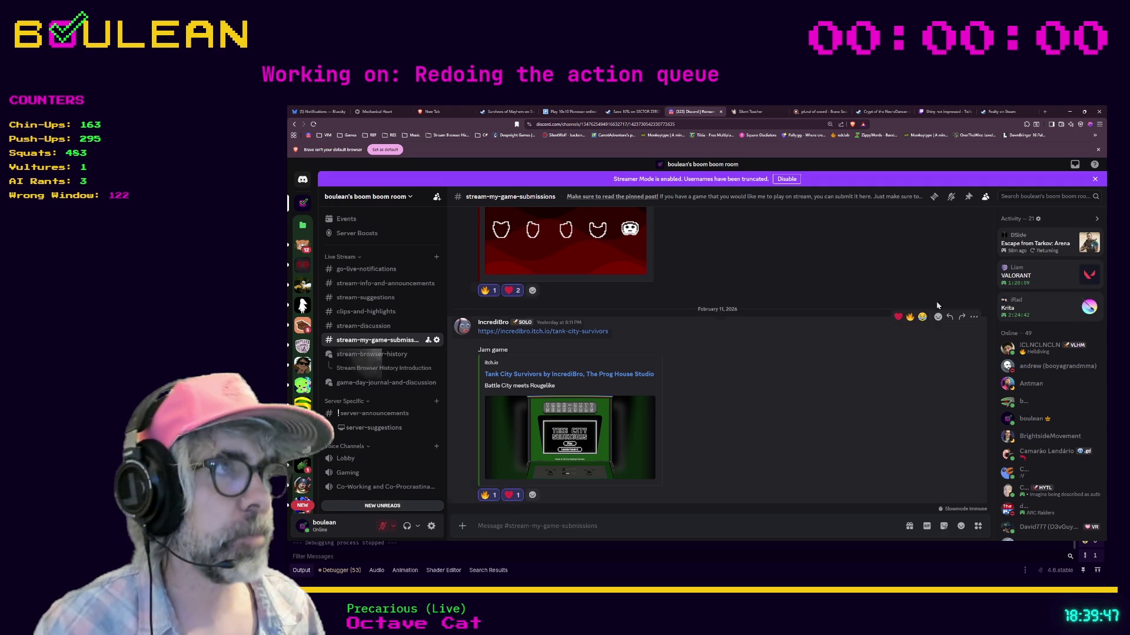
pyautogui.click(1052, 112)
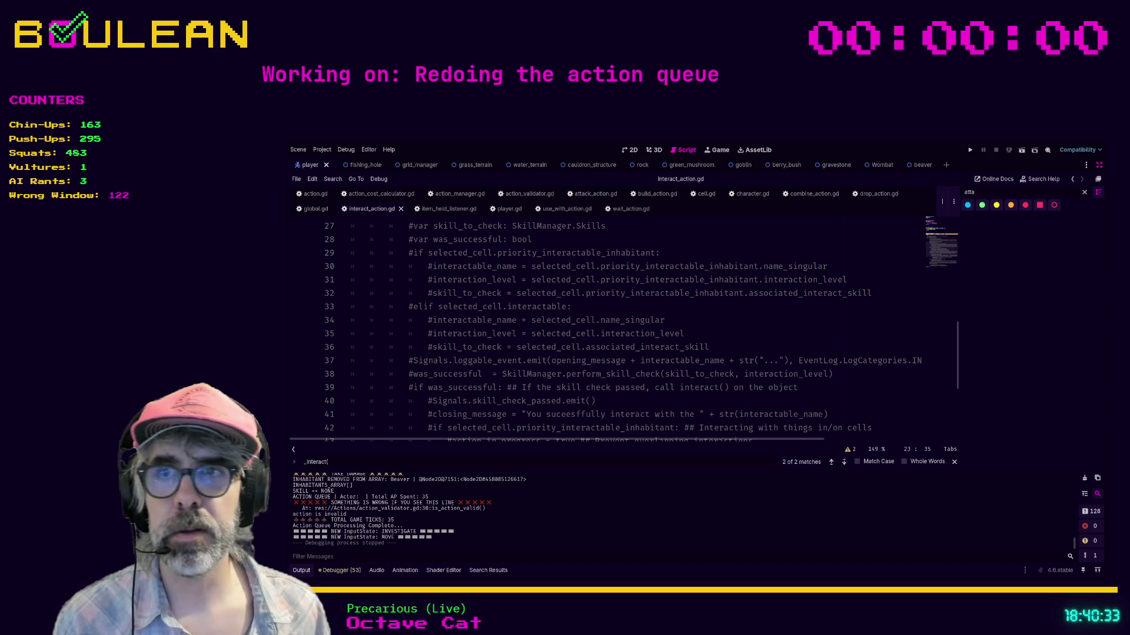
pyautogui.click(603, 402)
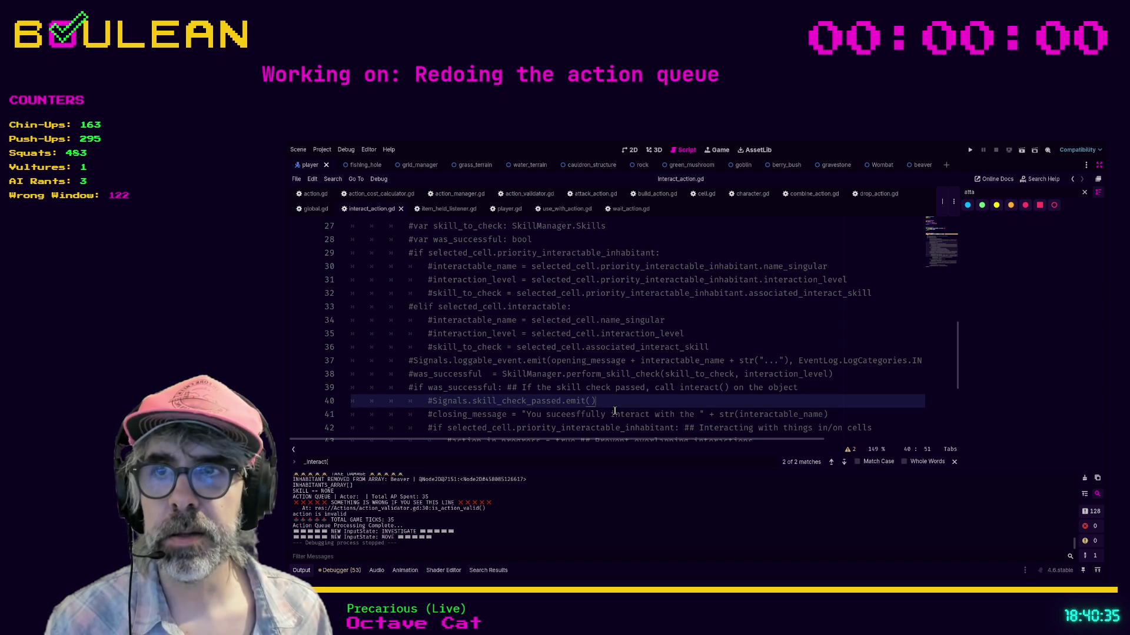
pyautogui.scroll(-2, 718, 401)
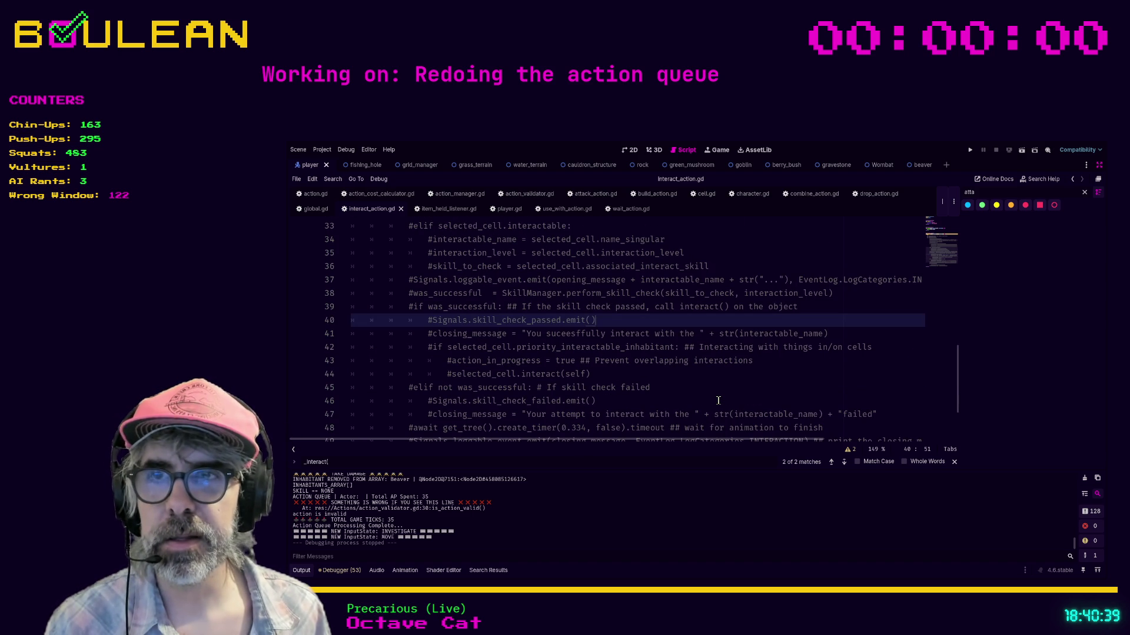
pyautogui.scroll(-1, 719, 400)
pyautogui.scroll(7, 718, 401)
pyautogui.scroll(1, 719, 401)
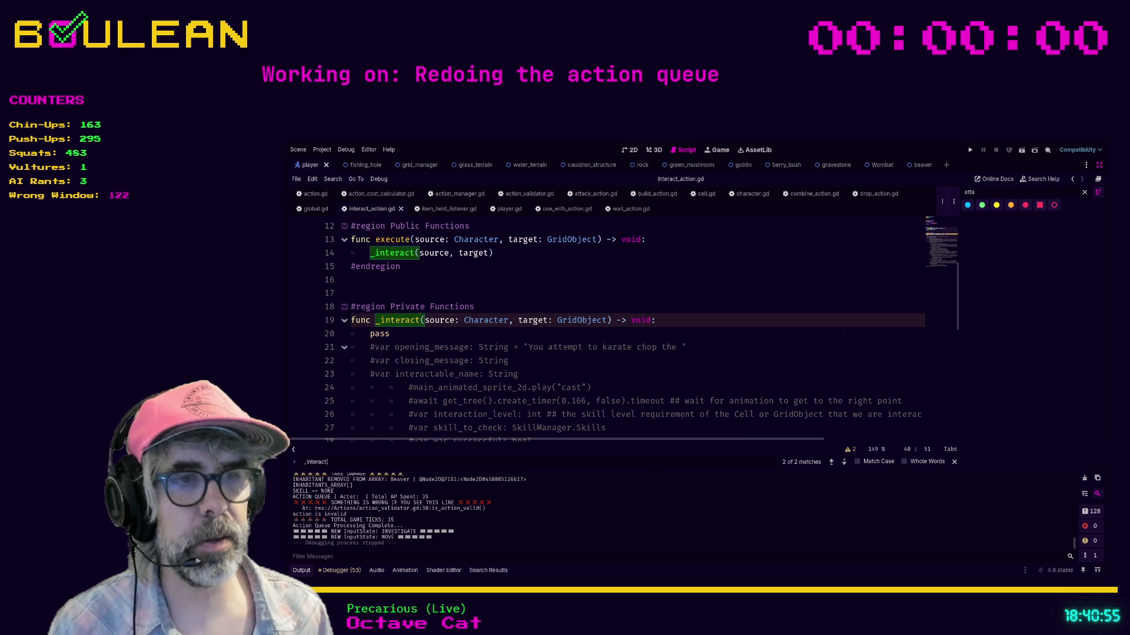
pyautogui.hotkey('alt', 'Tab')
pyautogui.hotkey('ctrl', 't')
# Step: Search the web for 'octave cat tour dates' and scroll through the results
pyautogui.write('octa')
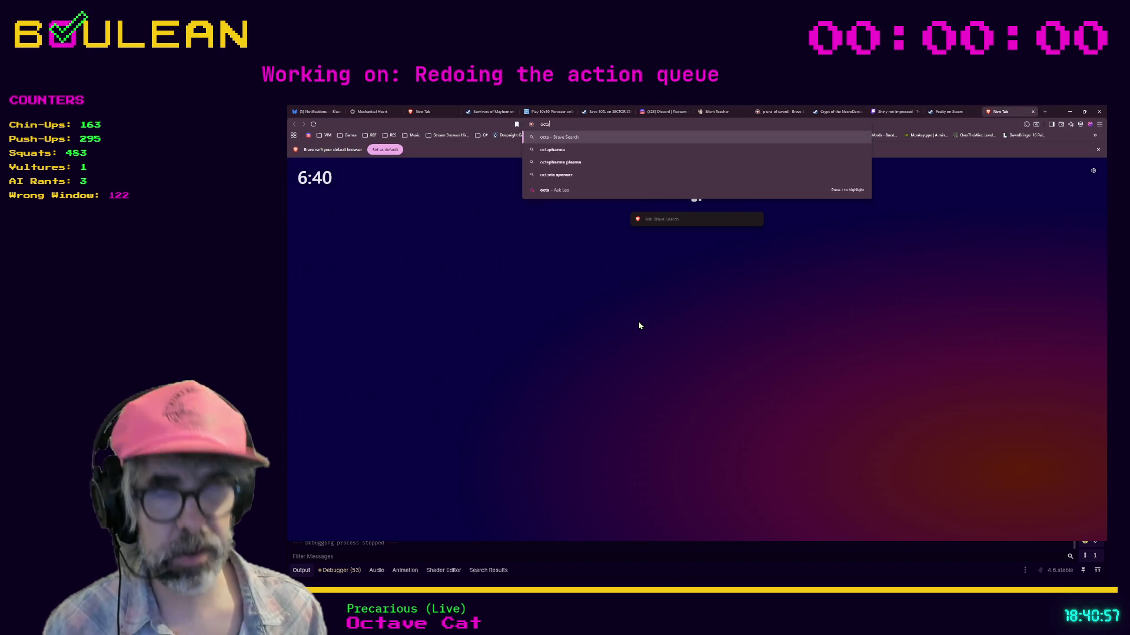
pyautogui.write('ve cat tour d')
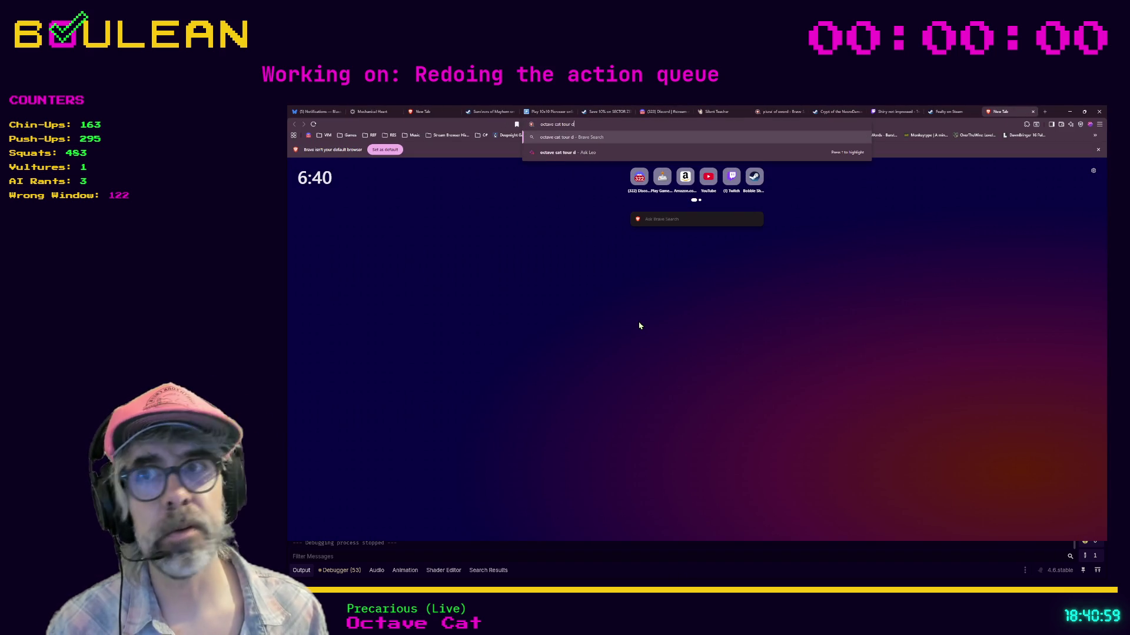
pyautogui.write('ates')
pyautogui.press('Return')
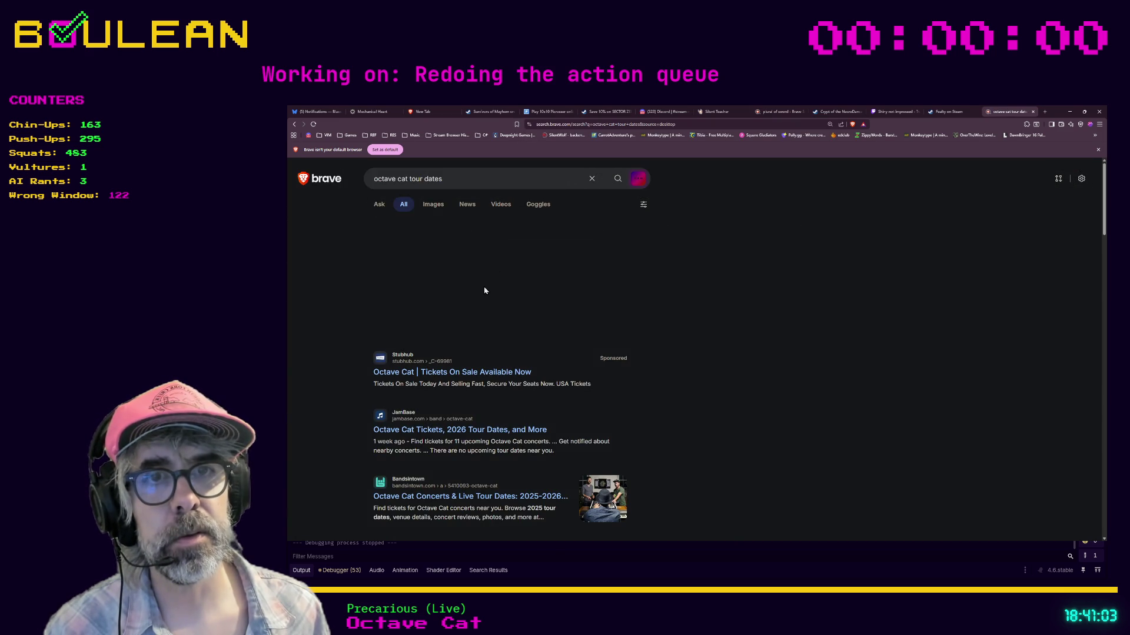
pyautogui.scroll(-1, 371, 318)
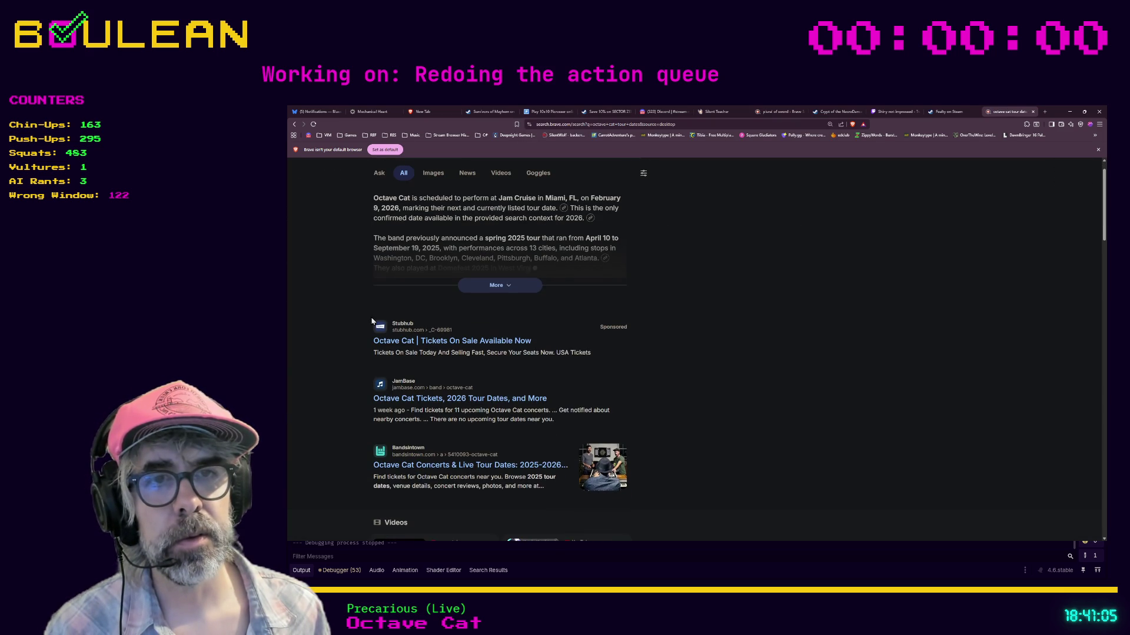
# Step: Open the JamBase Octave Cat result and expand and browse the full list of tour dates
pyautogui.click(393, 407)
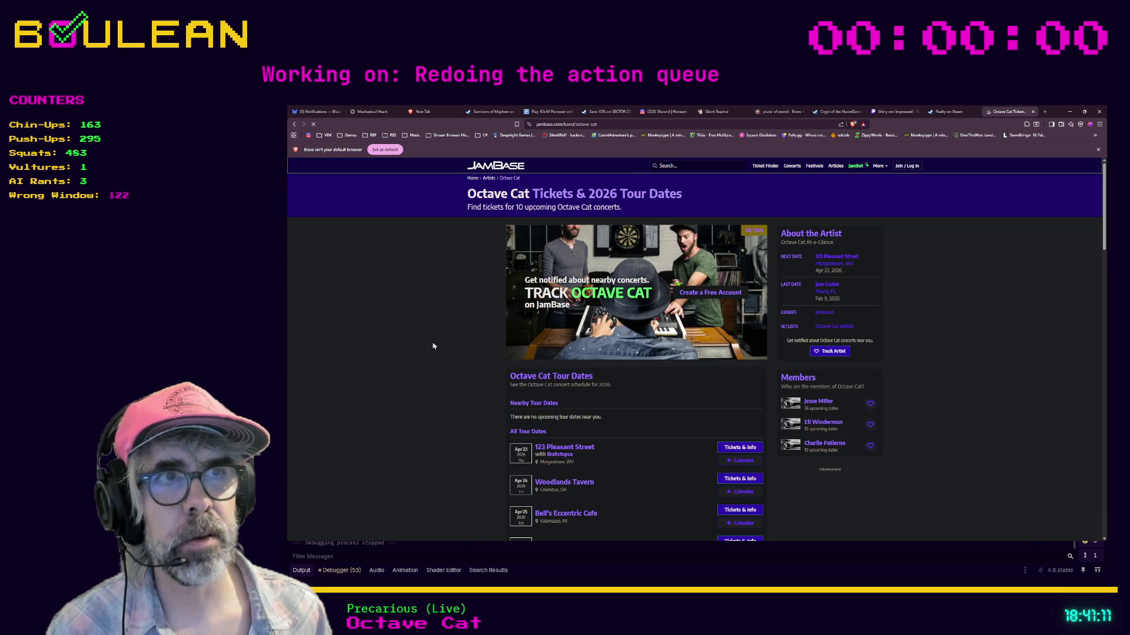
pyautogui.scroll(-1, 446, 350)
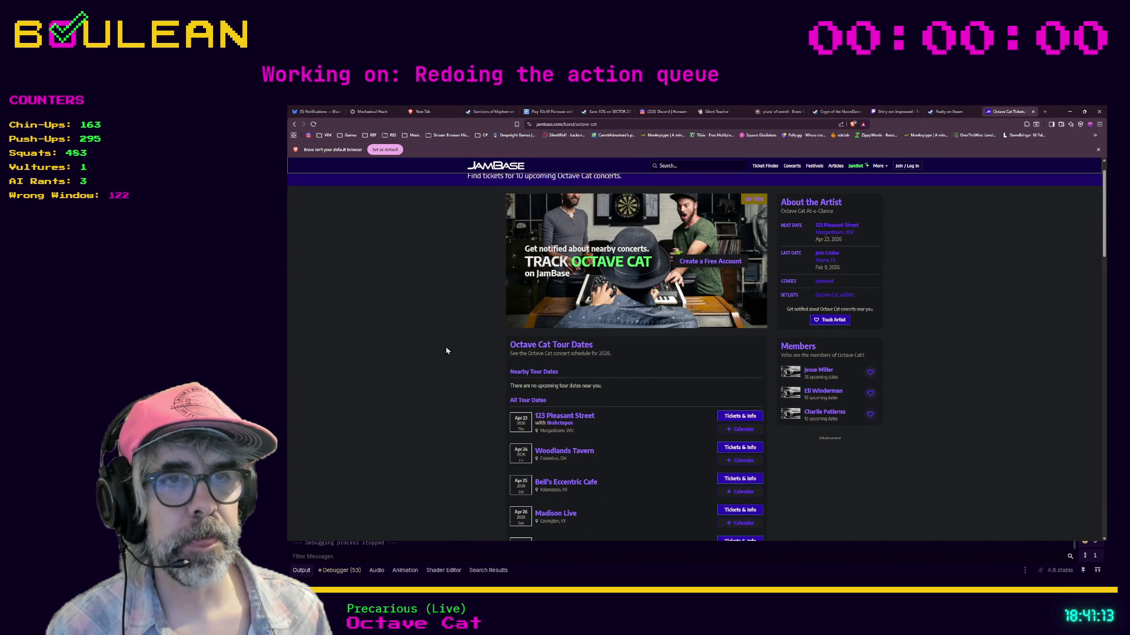
pyautogui.scroll(-2, 446, 351)
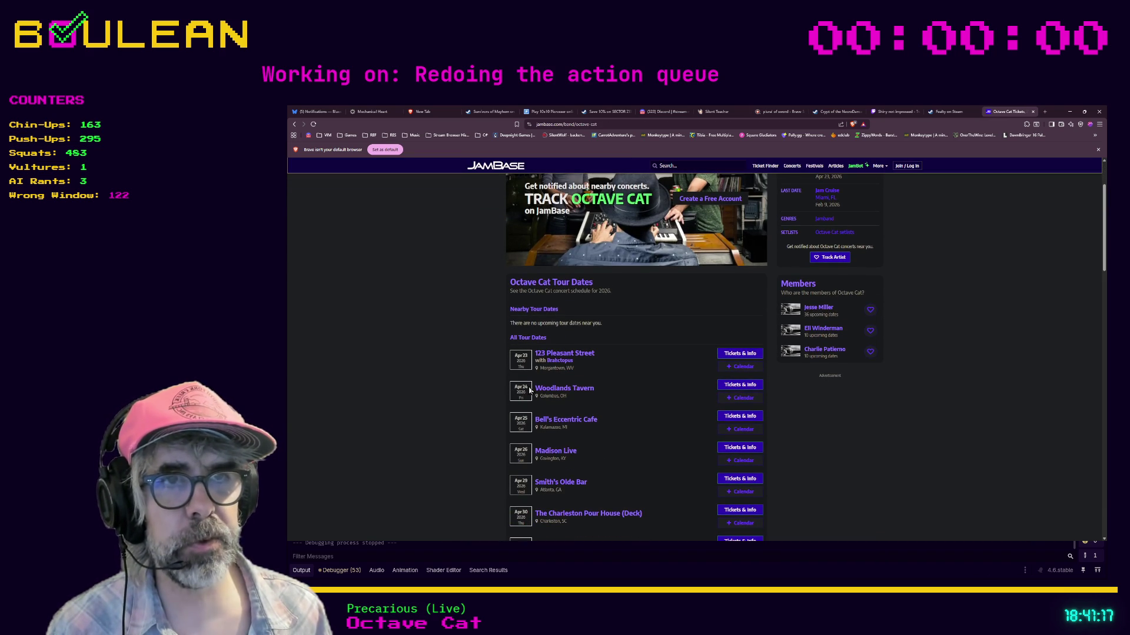
pyautogui.scroll(-2, 483, 371)
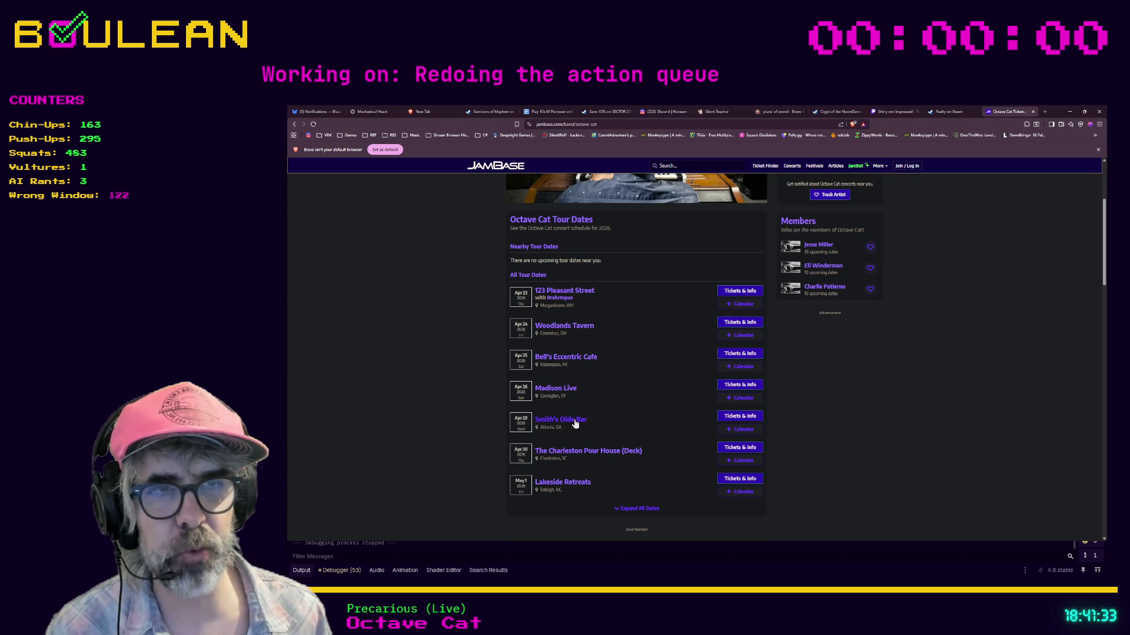
pyautogui.scroll(-1, 592, 416)
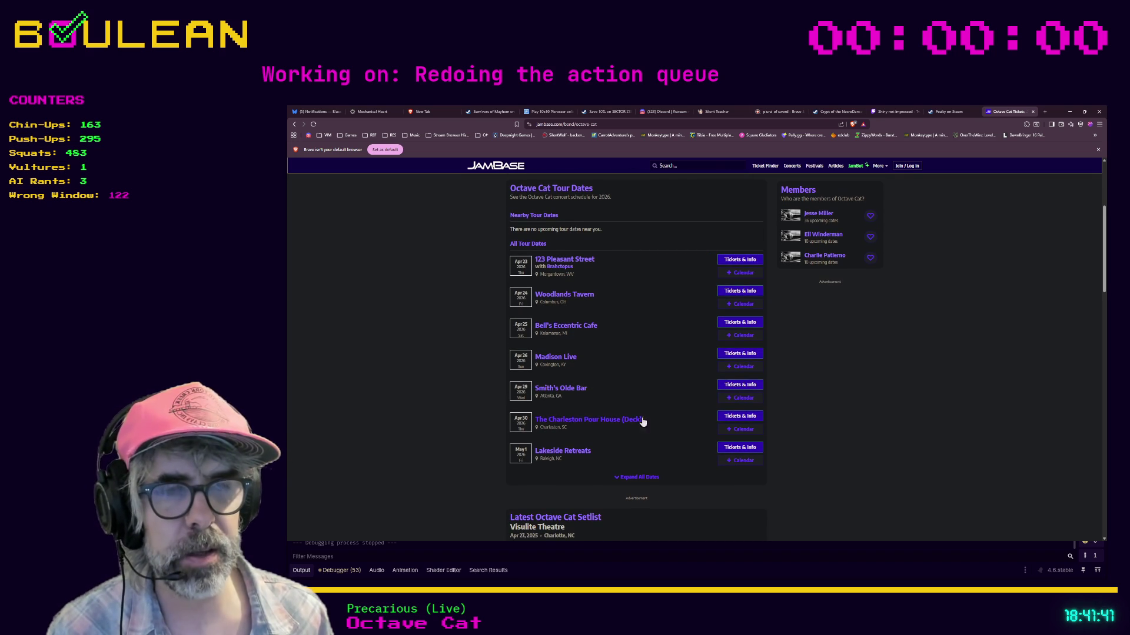
pyautogui.scroll(-1, 652, 422)
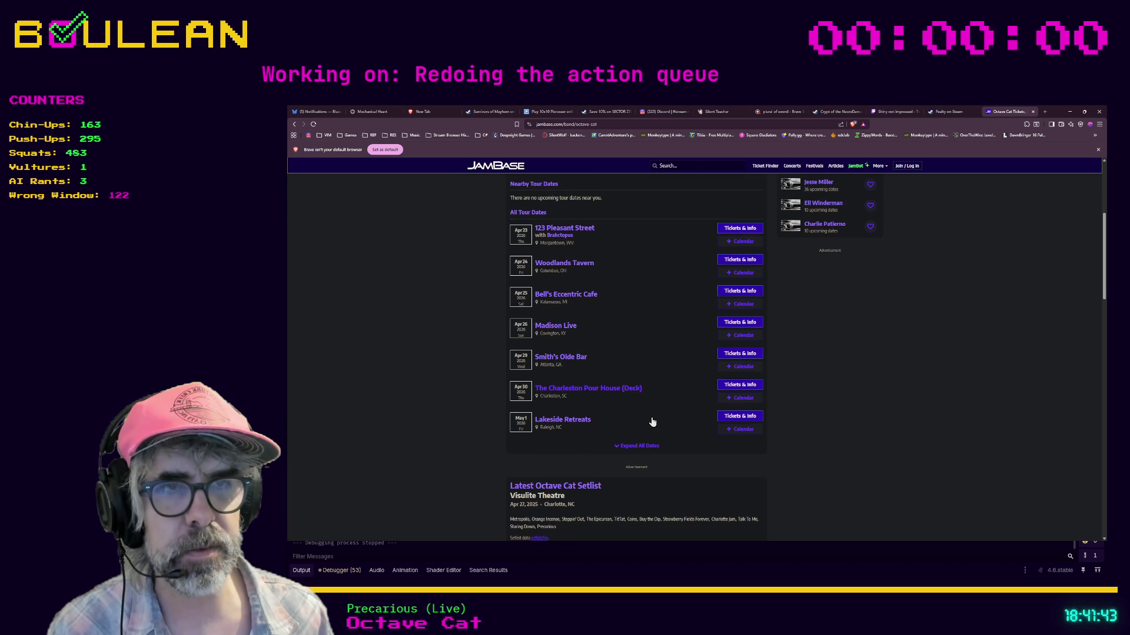
pyautogui.click(628, 451)
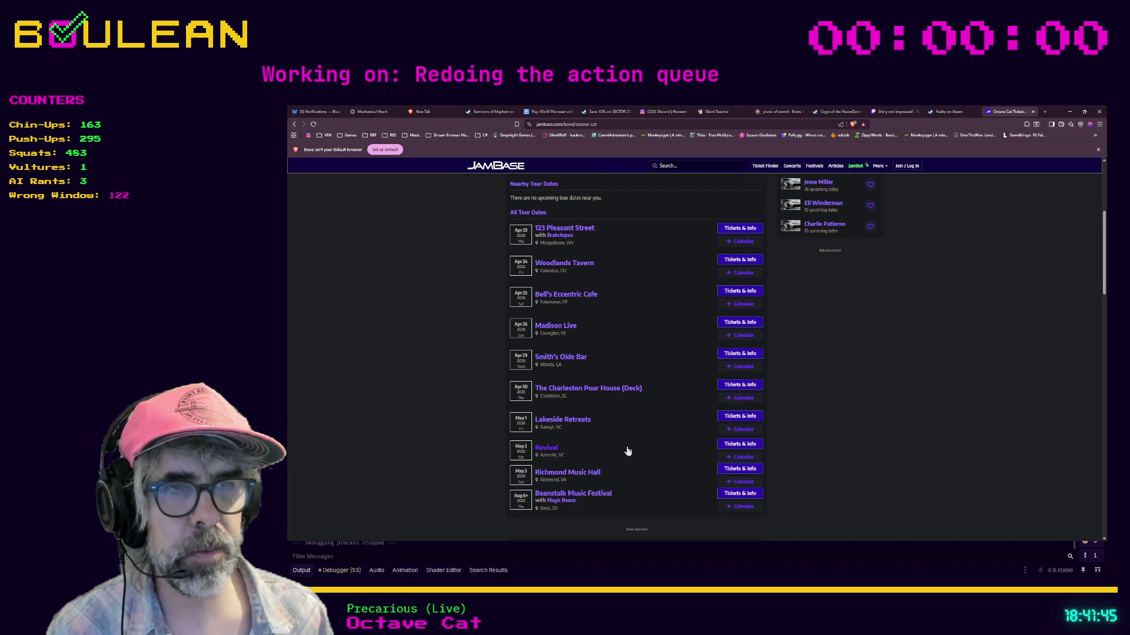
pyautogui.scroll(-2, 615, 407)
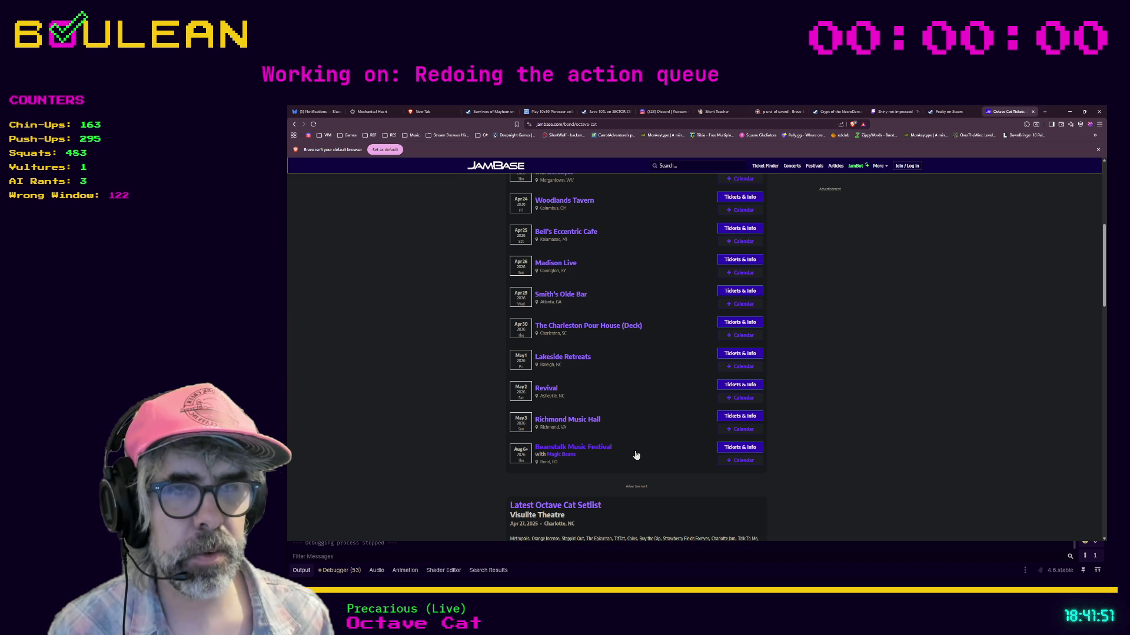
pyautogui.scroll(4, 635, 454)
pyautogui.scroll(5, 636, 455)
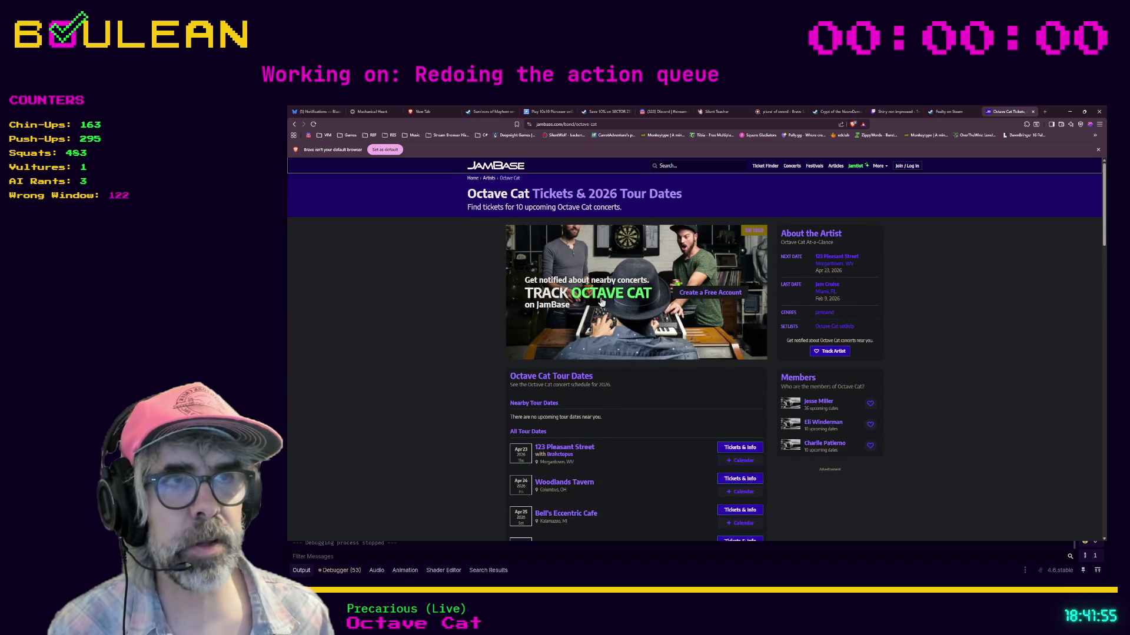
pyautogui.scroll(-4, 479, 390)
pyautogui.scroll(-4, 472, 398)
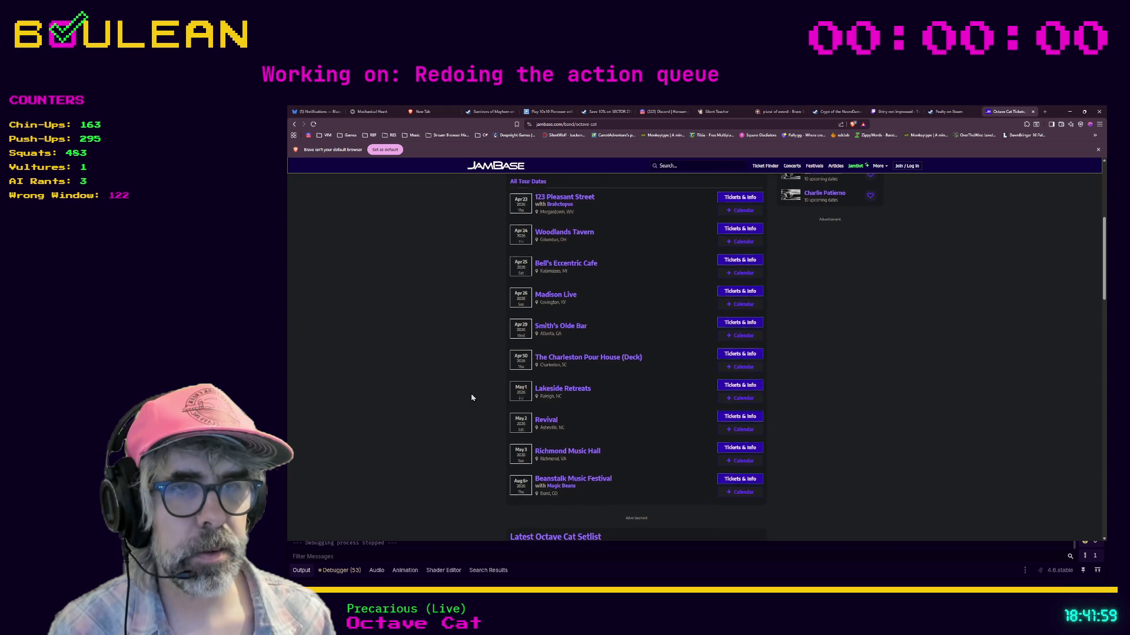
pyautogui.scroll(-1, 471, 397)
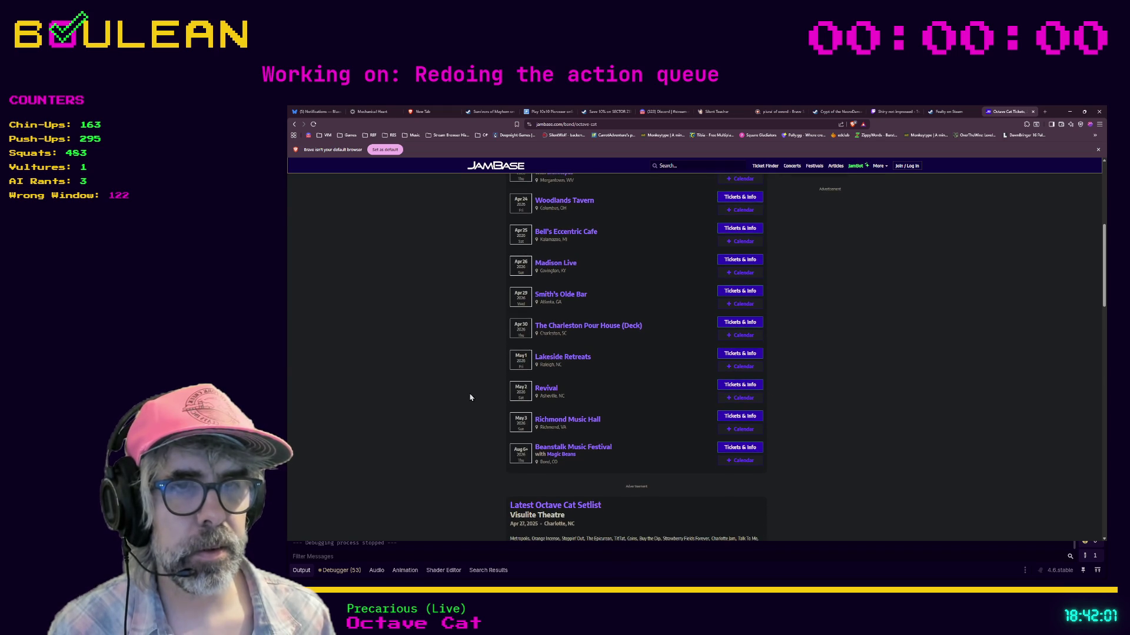
pyautogui.scroll(4, 469, 397)
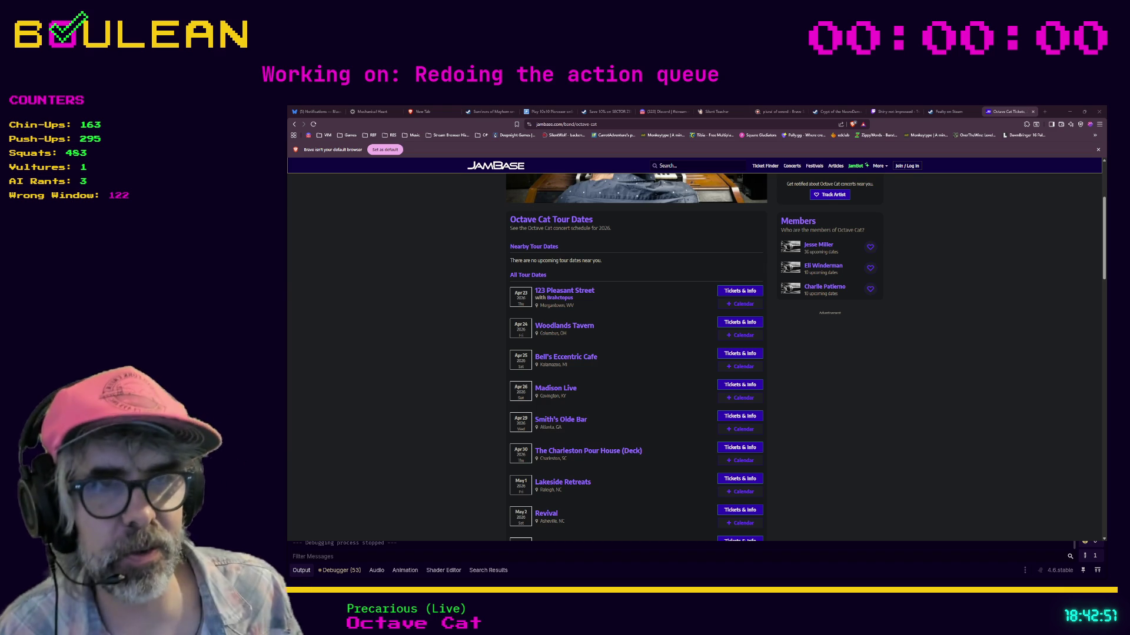
pyautogui.scroll(-1, 694, 353)
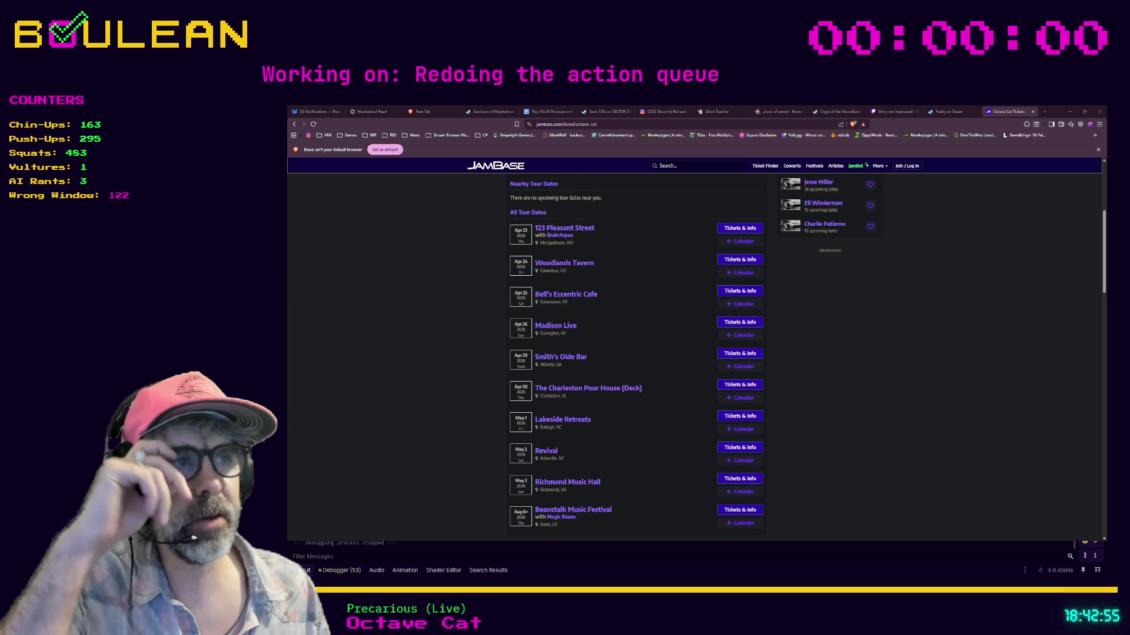
# Step: Briefly minimize Brave, then load The Last Hand's Steam page in a new tab from the pasted URL
pyautogui.click(1069, 111)
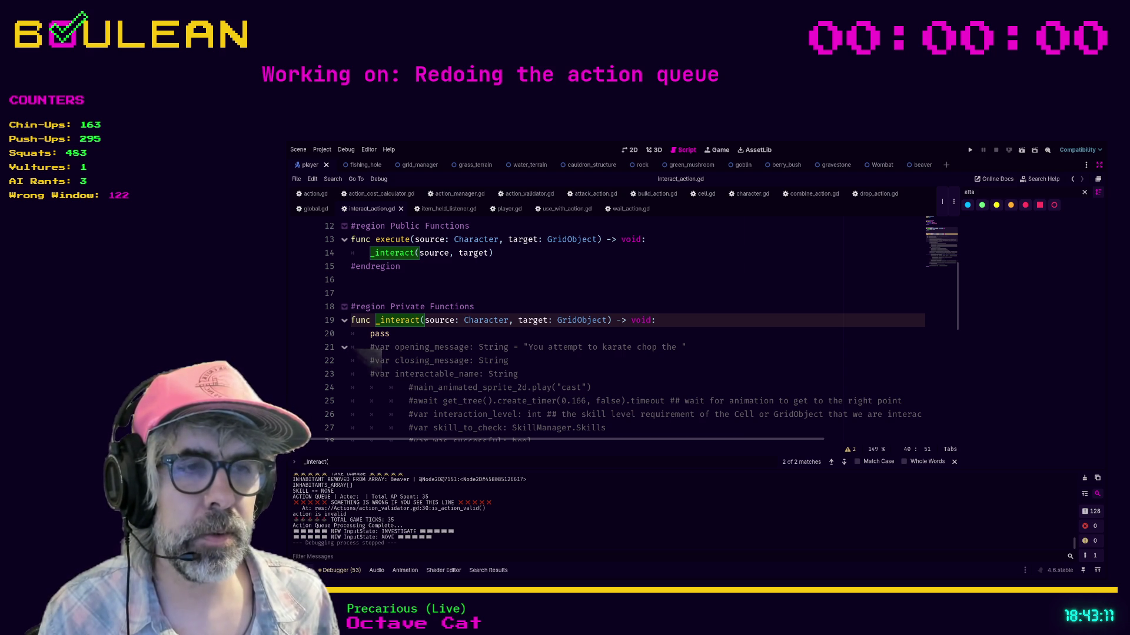
pyautogui.hotkey('alt', 'Tab')
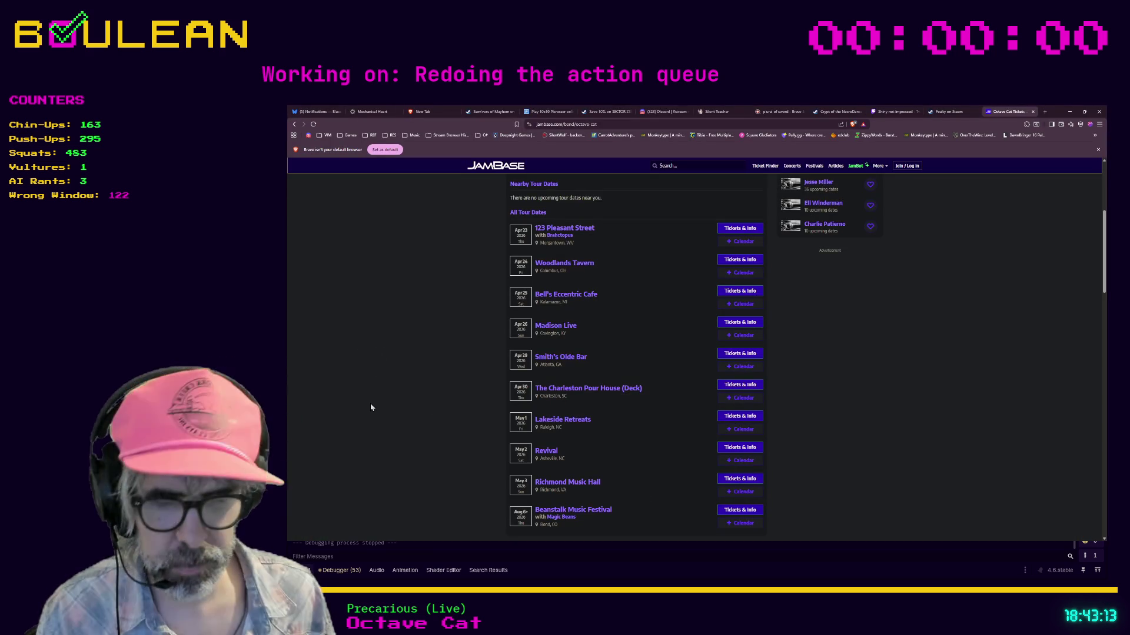
pyautogui.hotkey('ctrl', 't')
pyautogui.hotkey('ctrl', 'v')
pyautogui.press('Return')
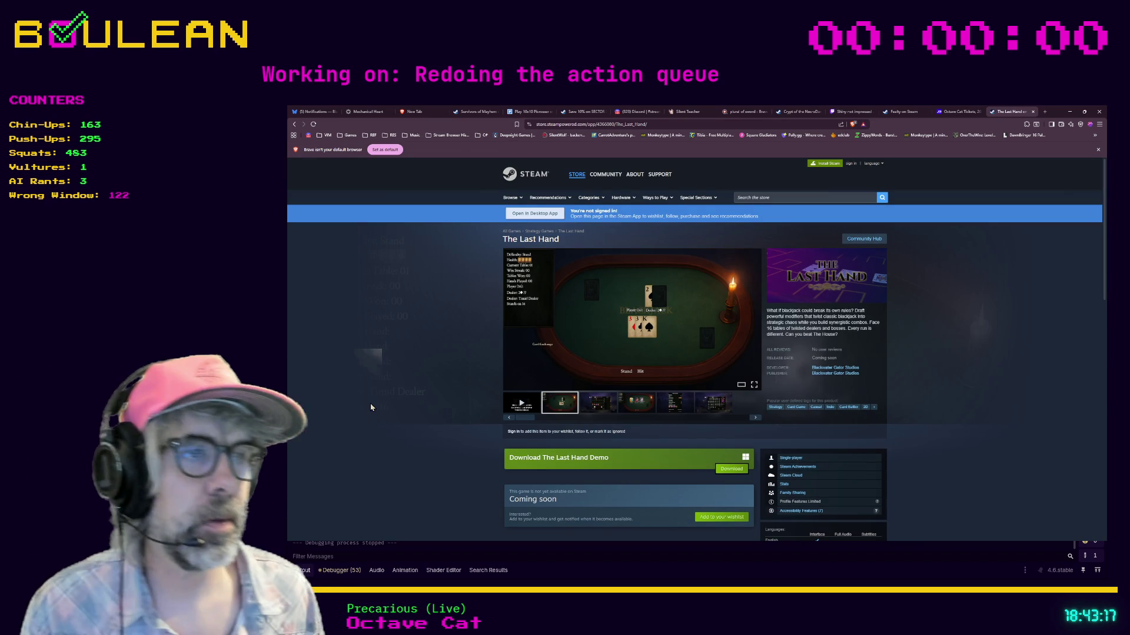
pyautogui.click(607, 124)
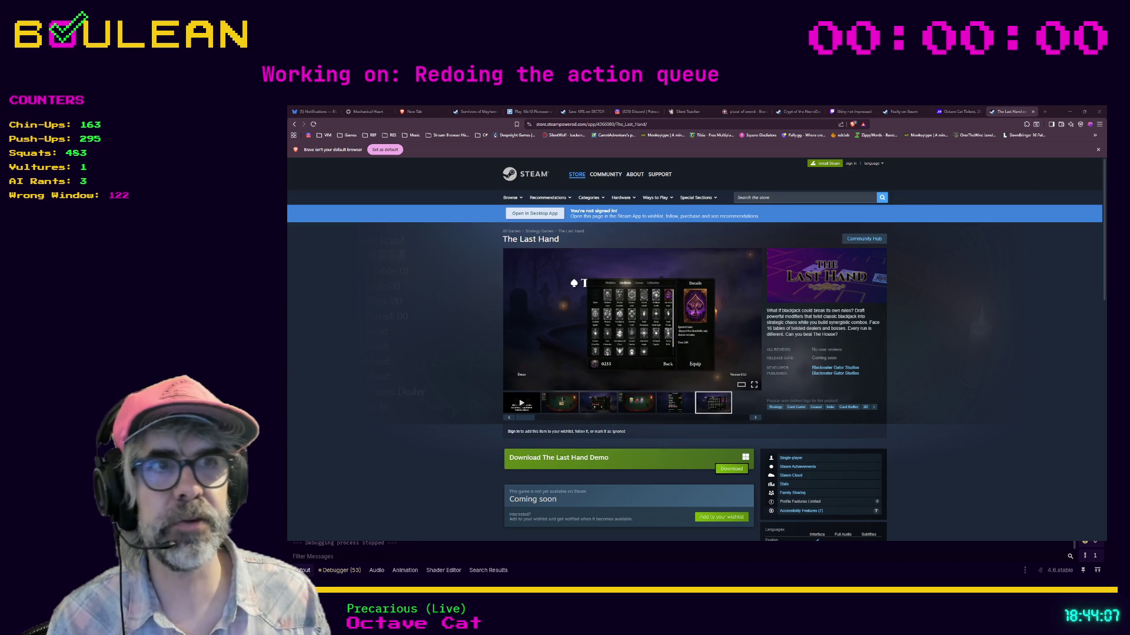
pyautogui.click(488, 570)
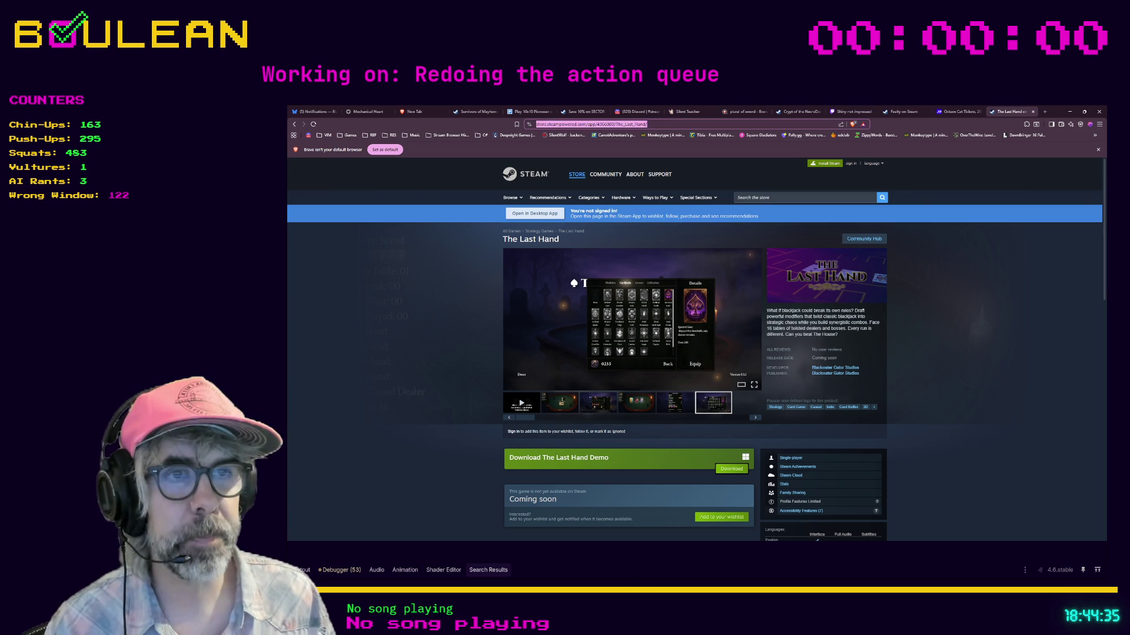
# Step: View The Last Hand's screenshots full-size, stepping through to the Run Ended results screen
pyautogui.click(754, 385)
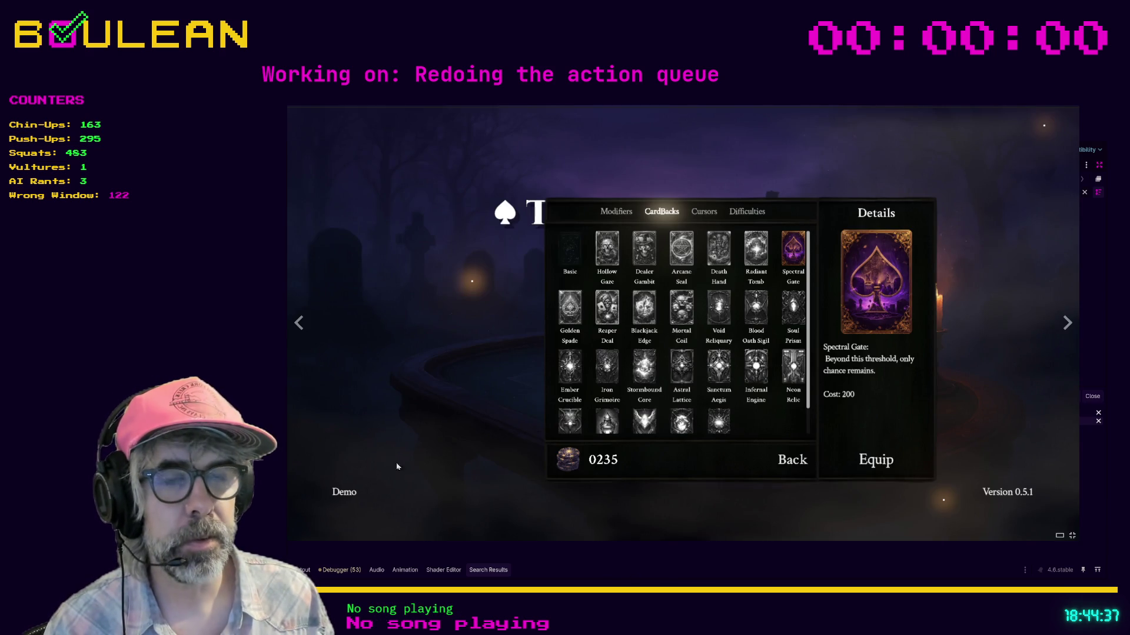
pyautogui.click(303, 328)
pyautogui.click(304, 330)
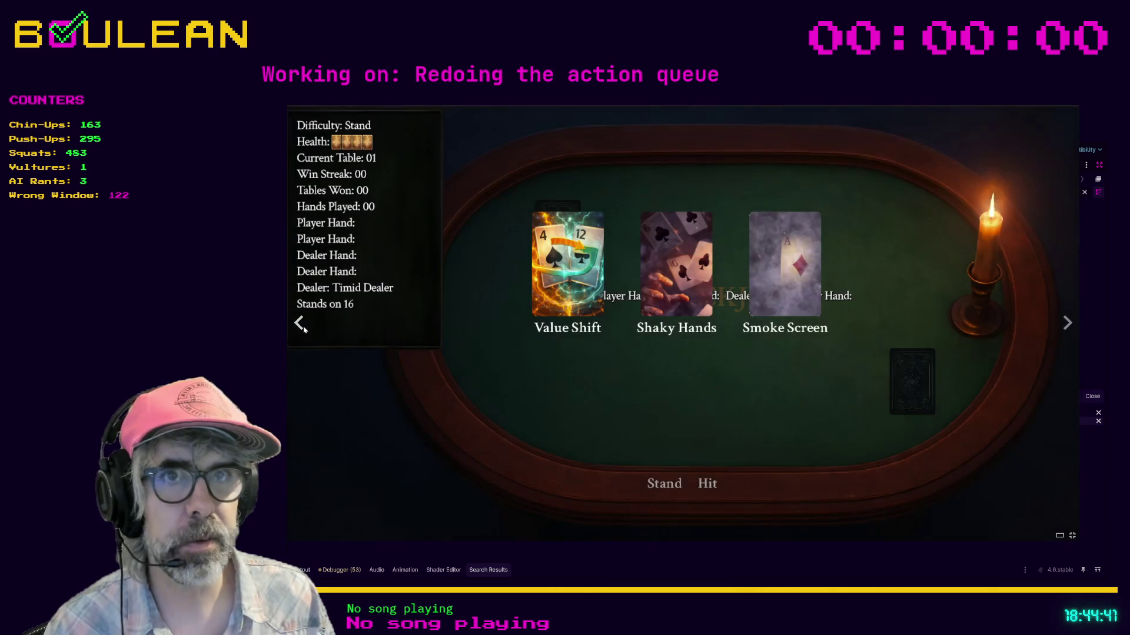
pyautogui.click(302, 327)
pyautogui.click(300, 324)
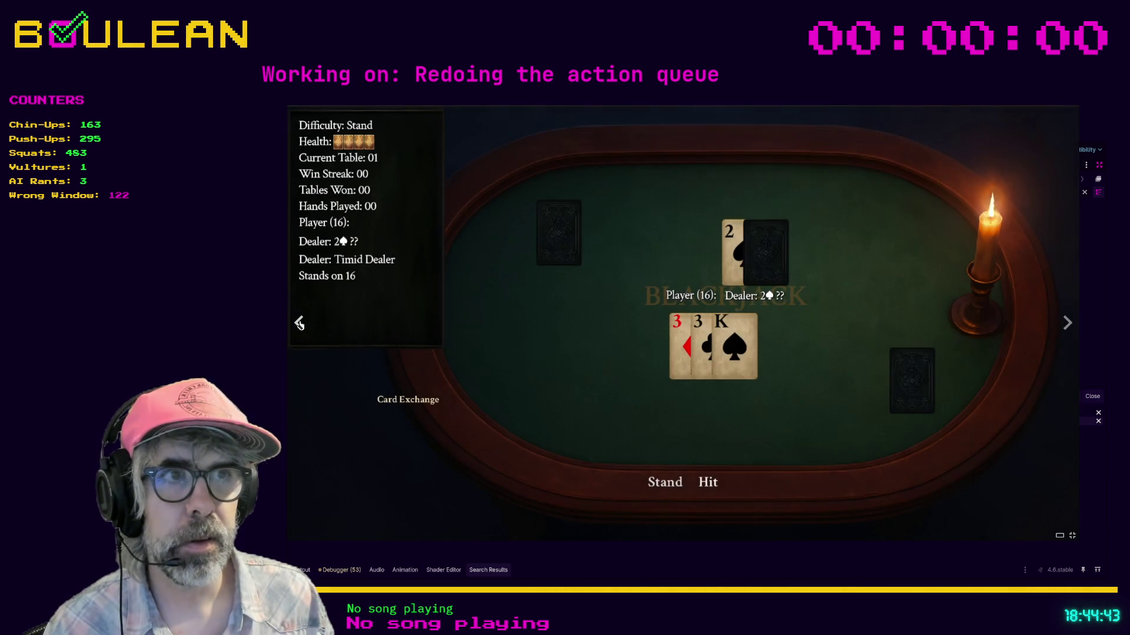
pyautogui.click(299, 324)
pyautogui.click(299, 324)
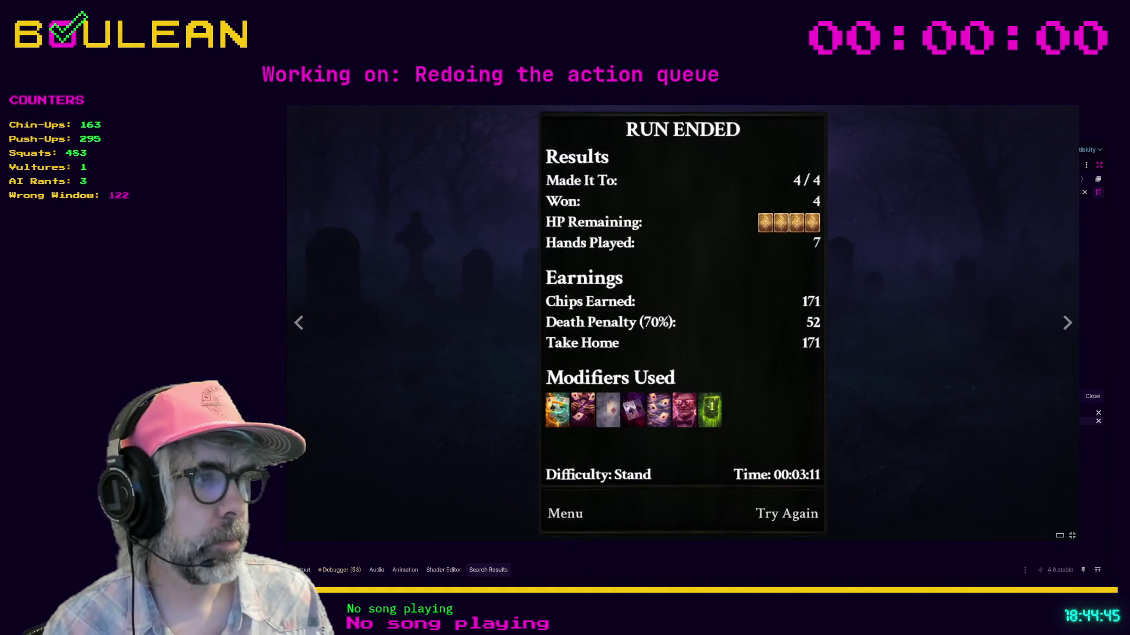
# Step: Close the screenshot viewer and play the trailer filling the whole window
pyautogui.click(1072, 536)
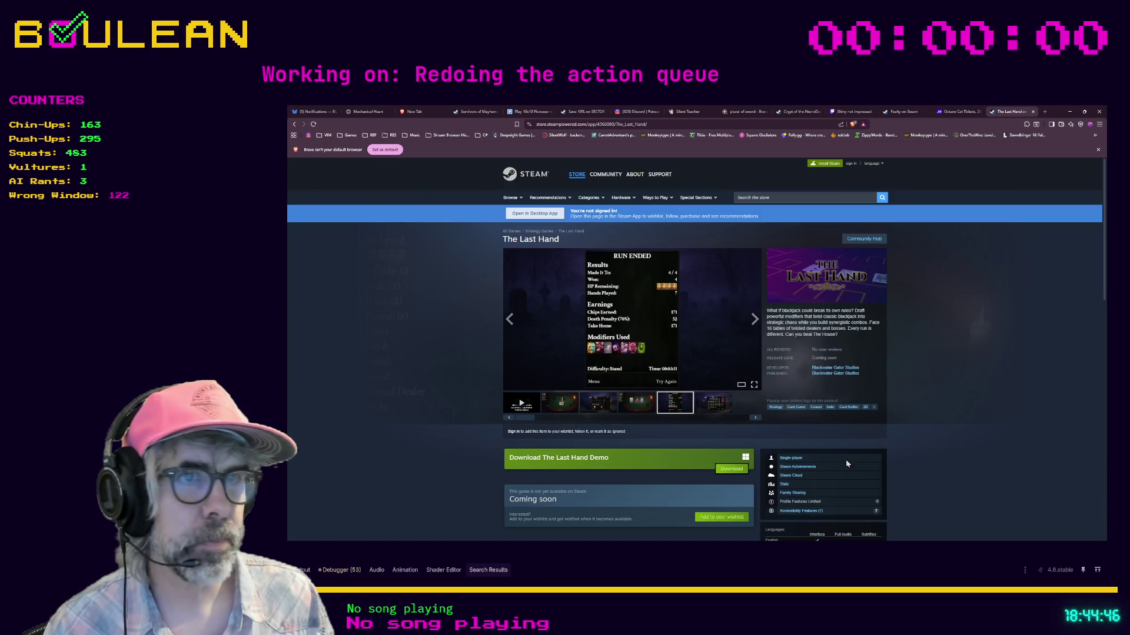
pyautogui.click(531, 402)
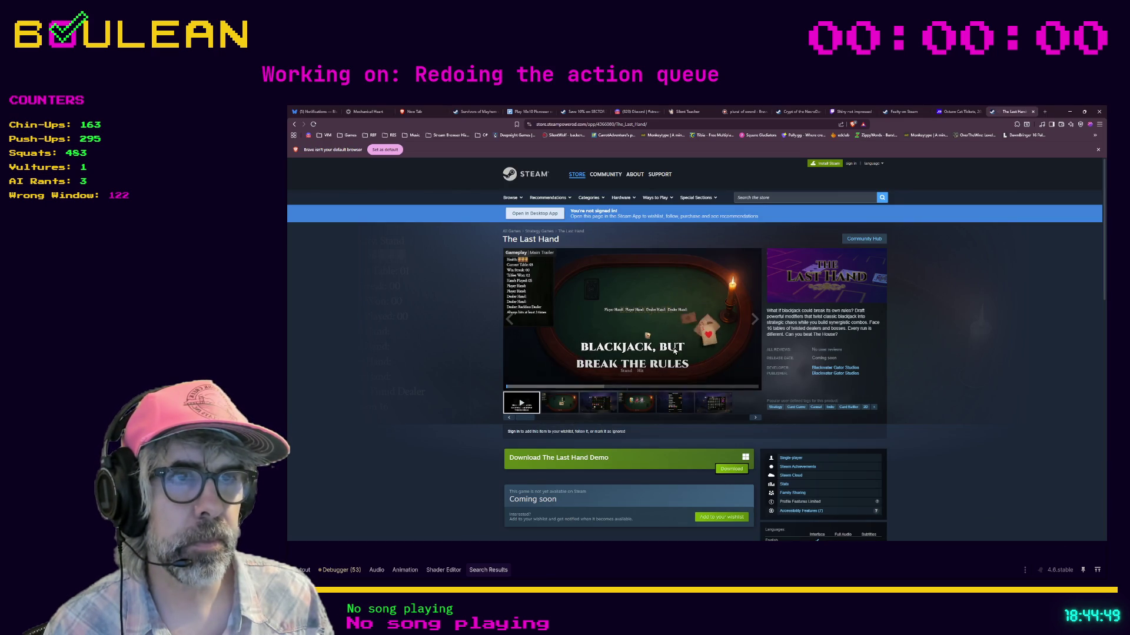
pyautogui.click(754, 385)
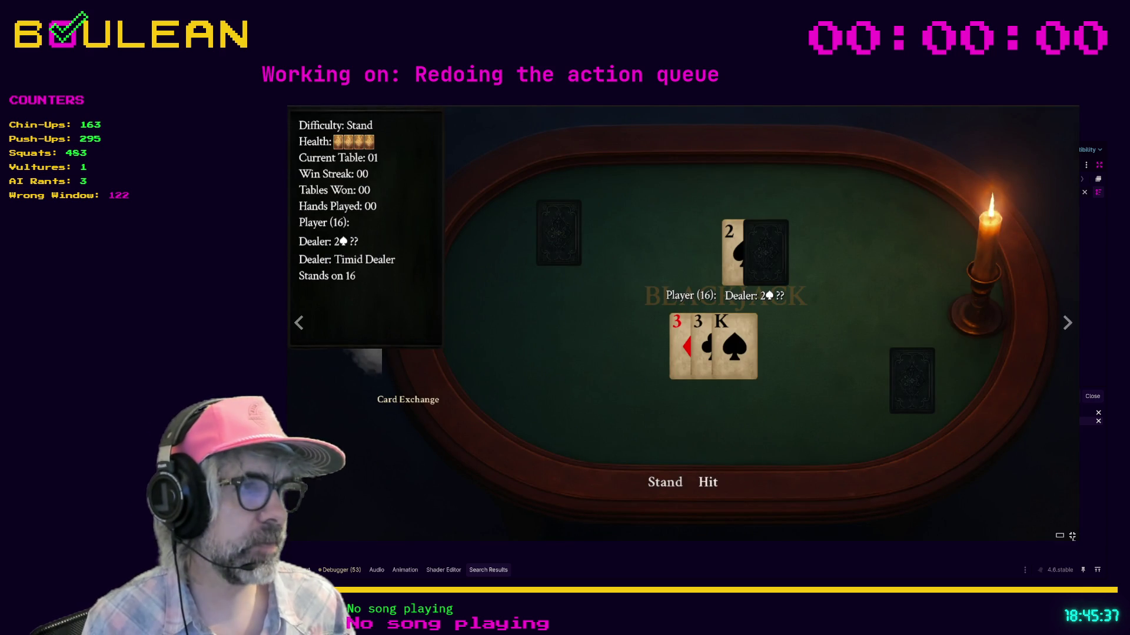
# Step: Exit the full-screen trailer back to The Last Hand's store page with Escape
pyautogui.press('Escape')
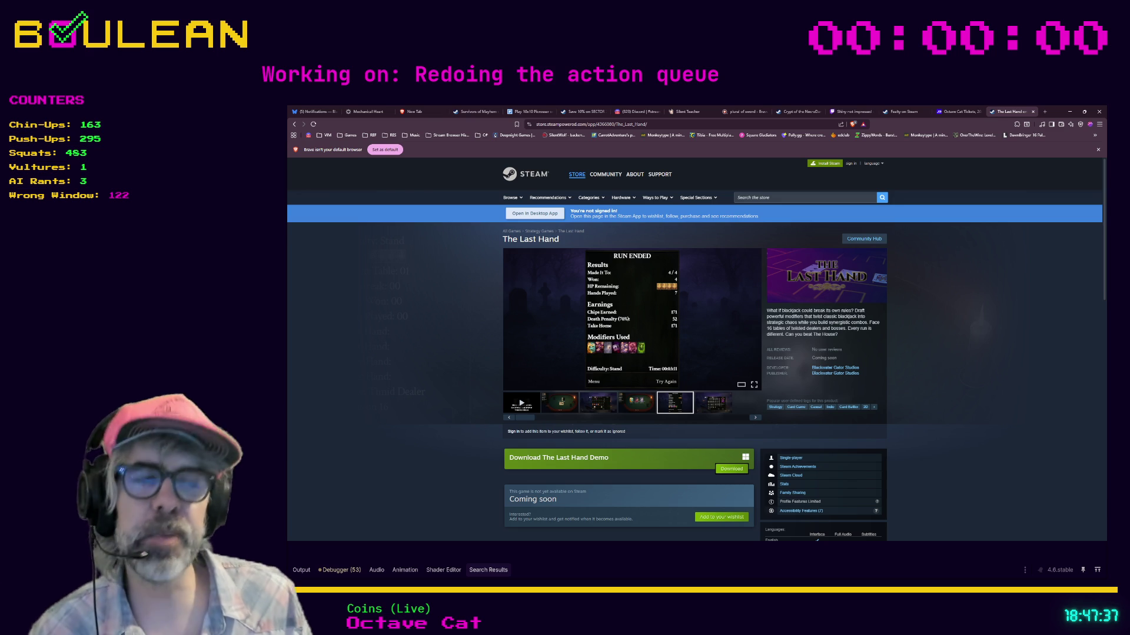
# Step: Minimize Brave, enlarge the code editor, and run the project with F5 from fish_caught_listener.gd
pyautogui.click(1070, 112)
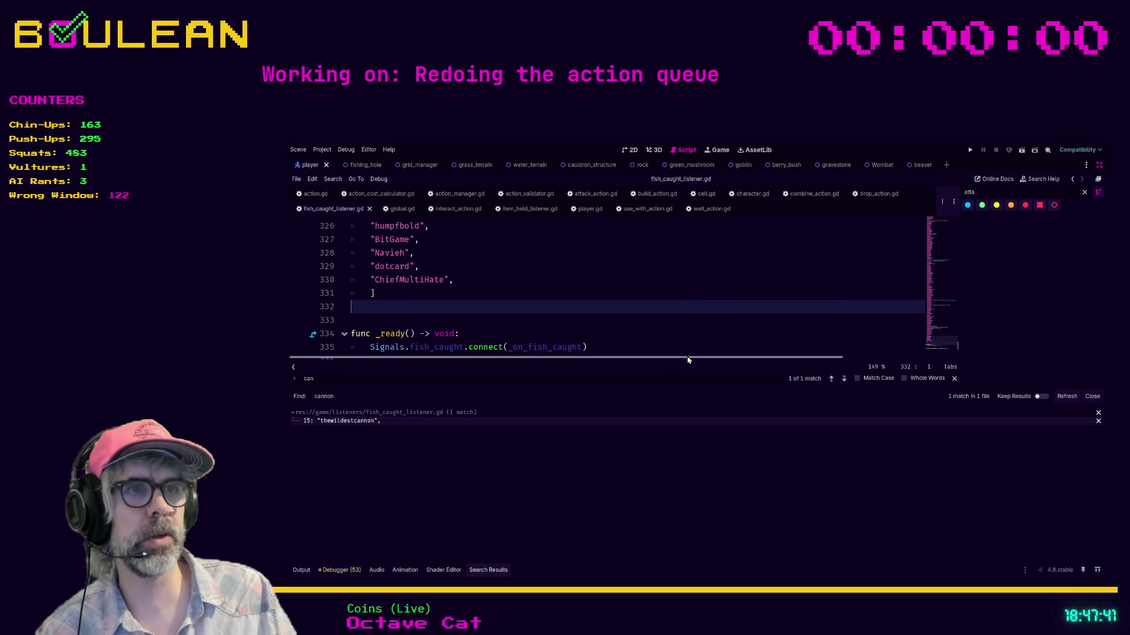
pyautogui.moveTo(672, 386); pyautogui.dragTo(672, 460)
pyautogui.click(661, 355)
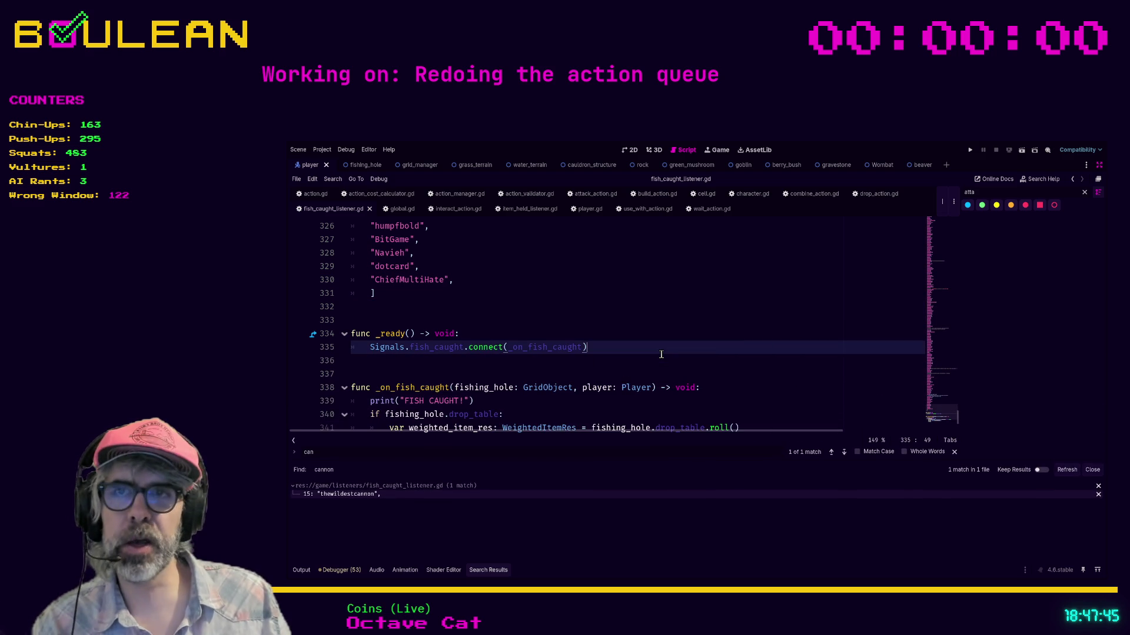
pyautogui.press('F5')
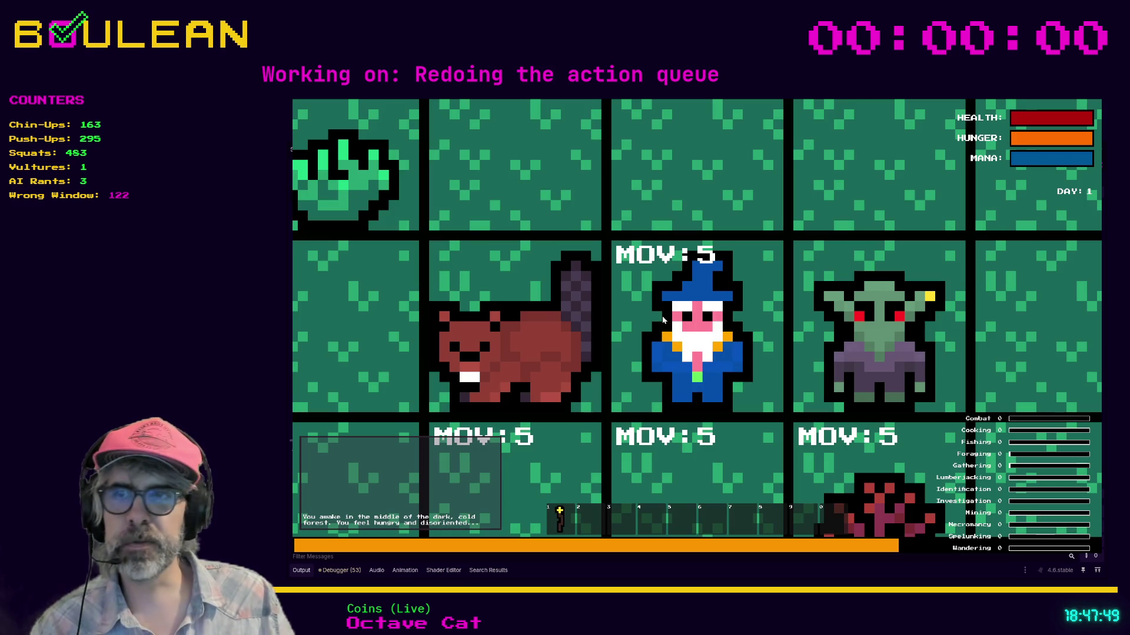
# Step: Move the wizard up and fish three times, catching a Goldfish, ScottFive and ChiefMultiHate
pyautogui.scroll(-3, 662, 319)
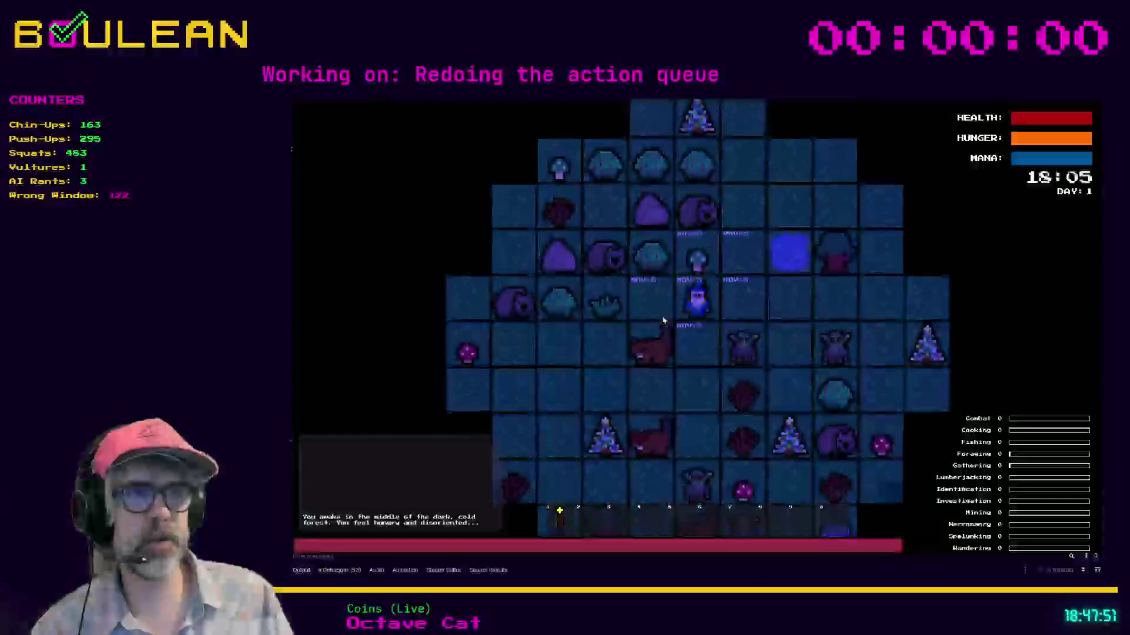
pyautogui.press('Up')
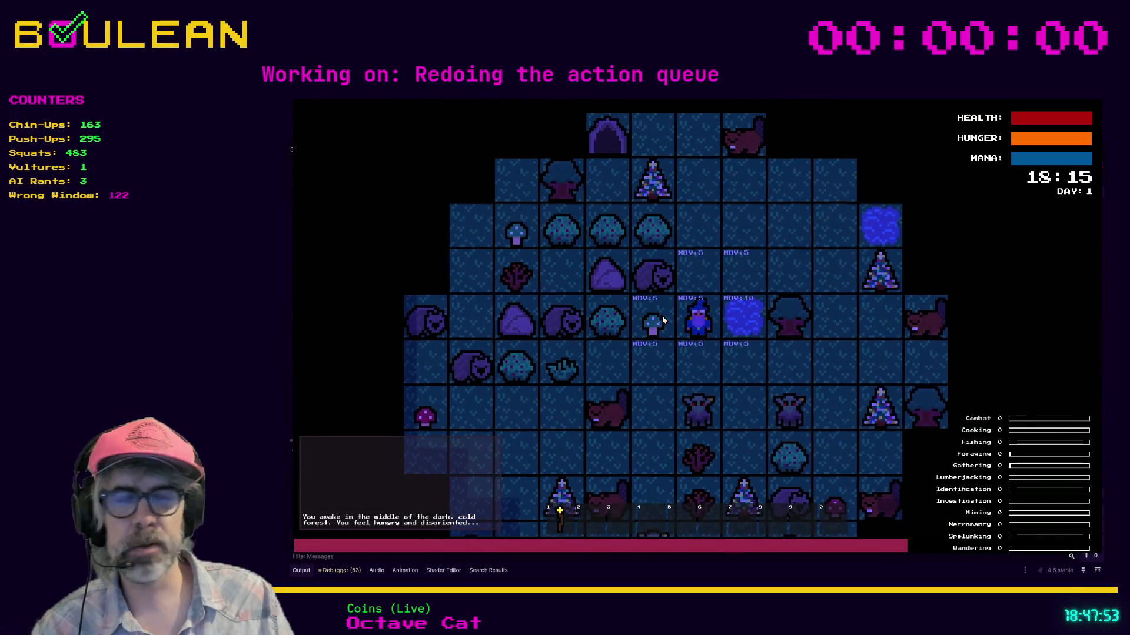
pyautogui.press('Right')
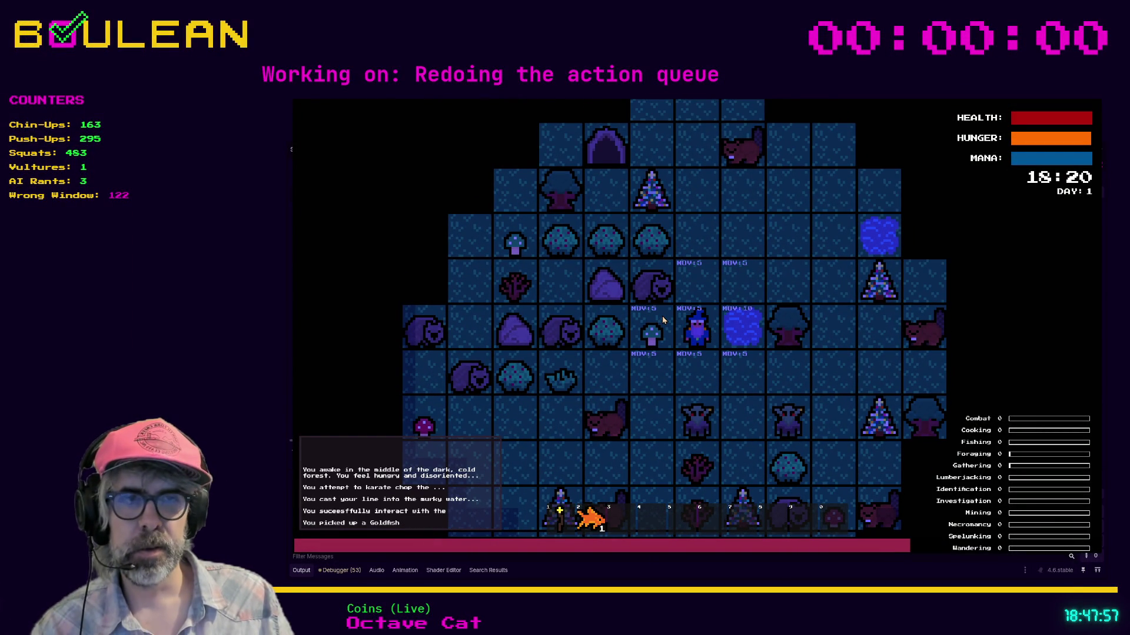
pyautogui.press('Right')
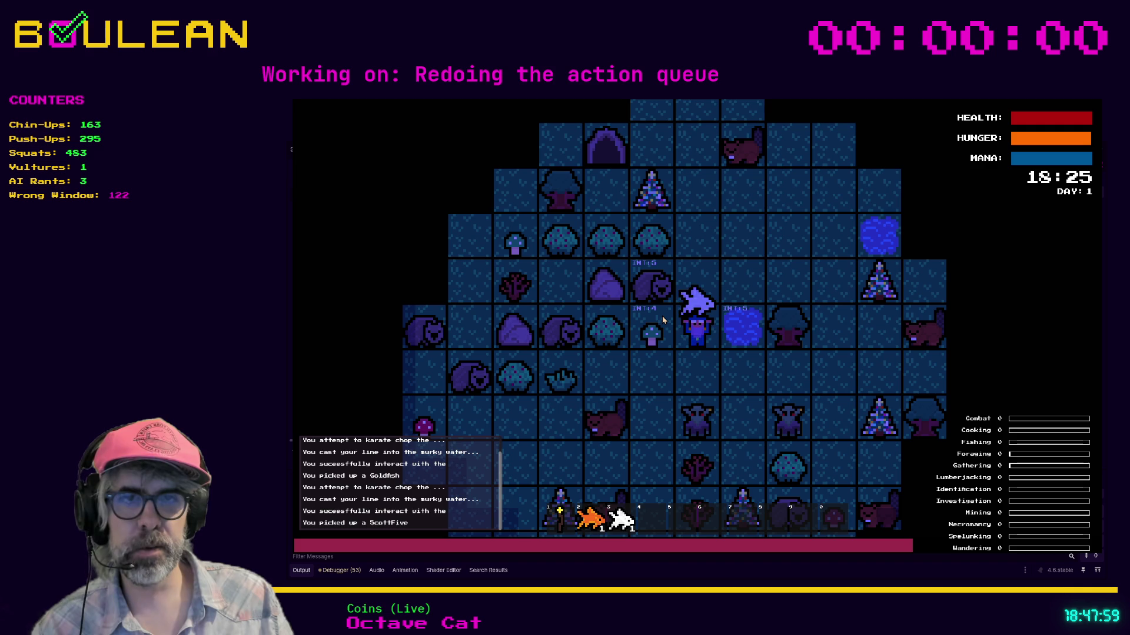
pyautogui.press('Right')
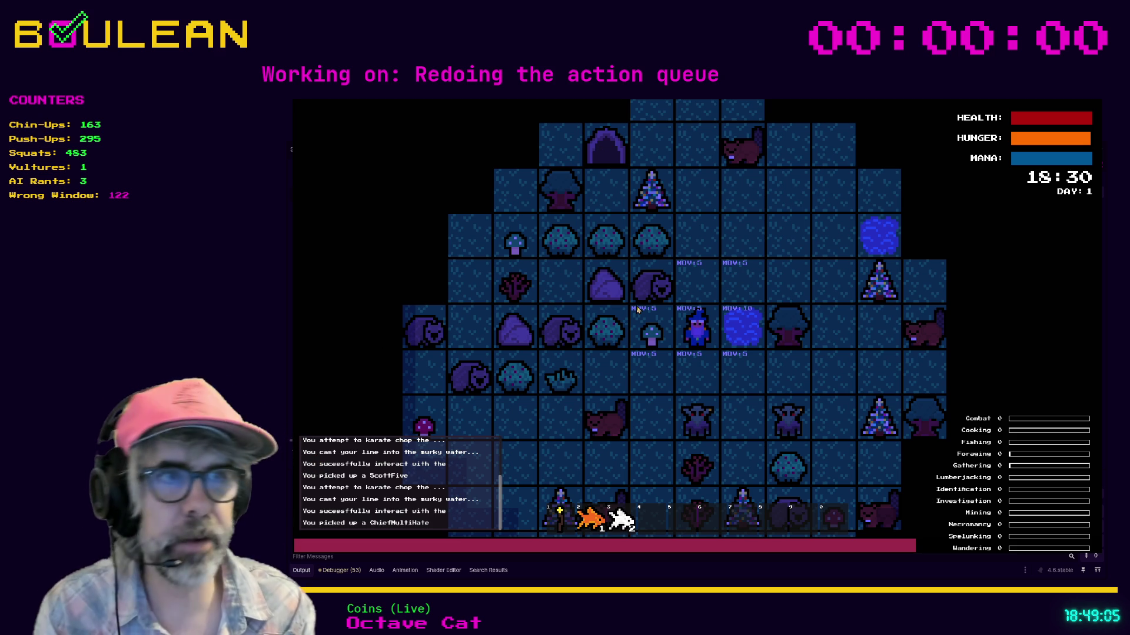
# Step: Enter interact mode and pick up an item from an adjacent tile
pyautogui.click(638, 310)
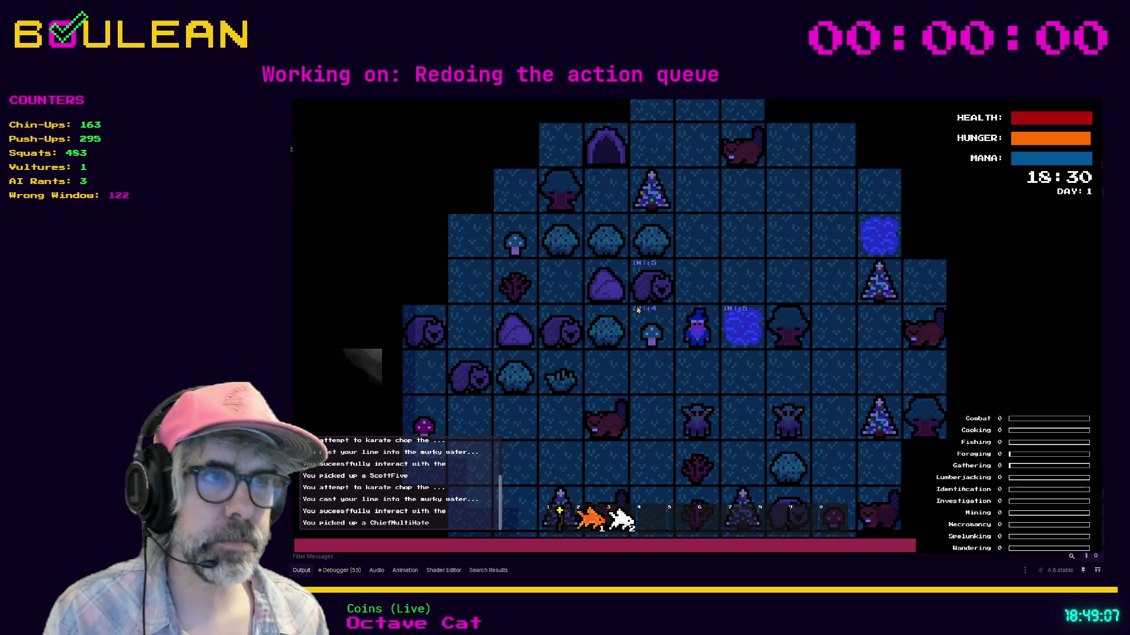
pyautogui.click(637, 310)
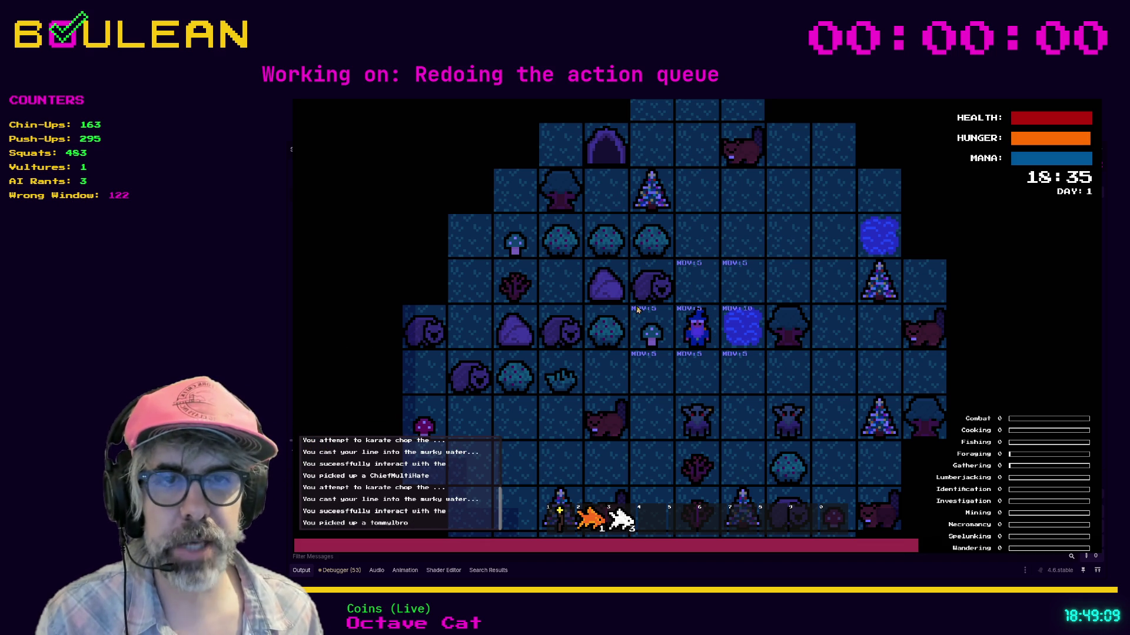
pyautogui.click(638, 310)
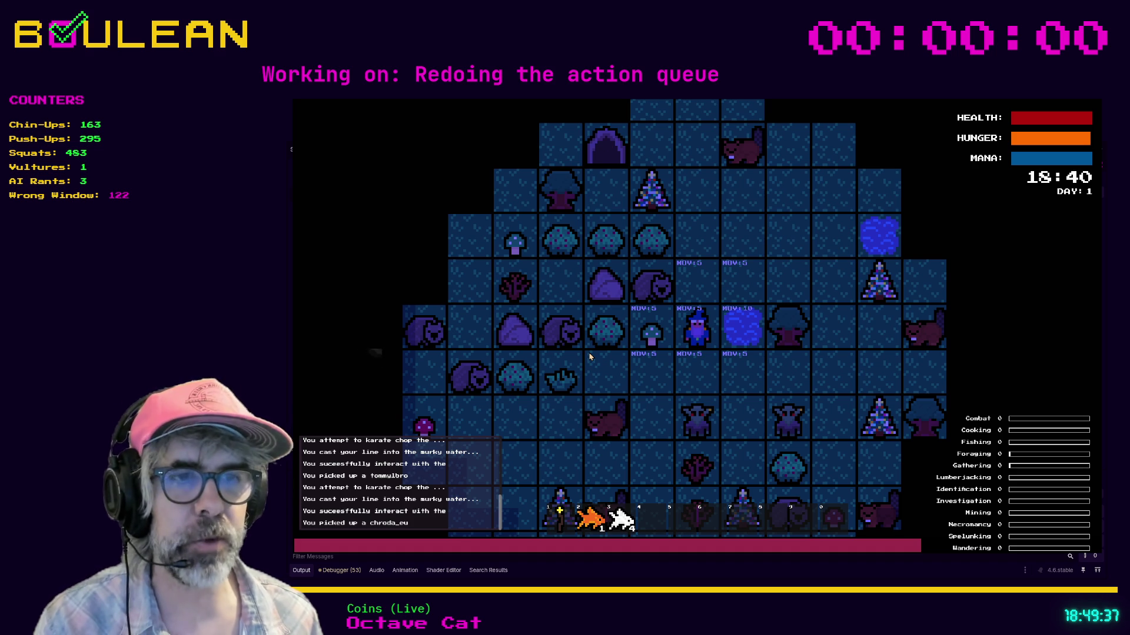
# Step: Fish the adjacent water several more times, then close the game with Alt+F4
pyautogui.press('i')
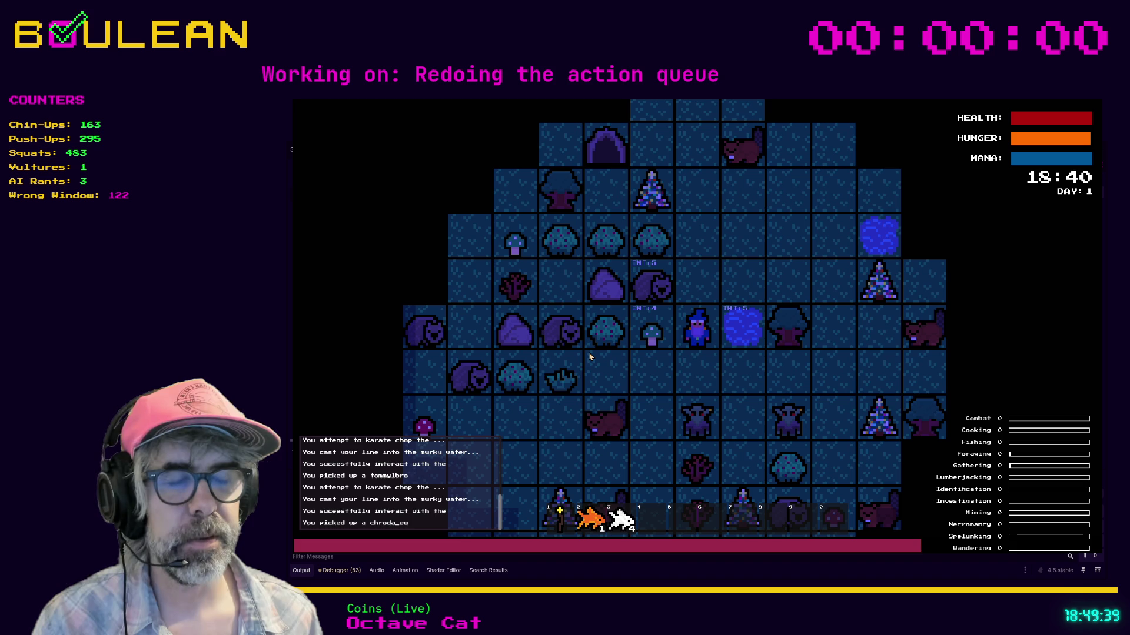
pyautogui.press('Right')
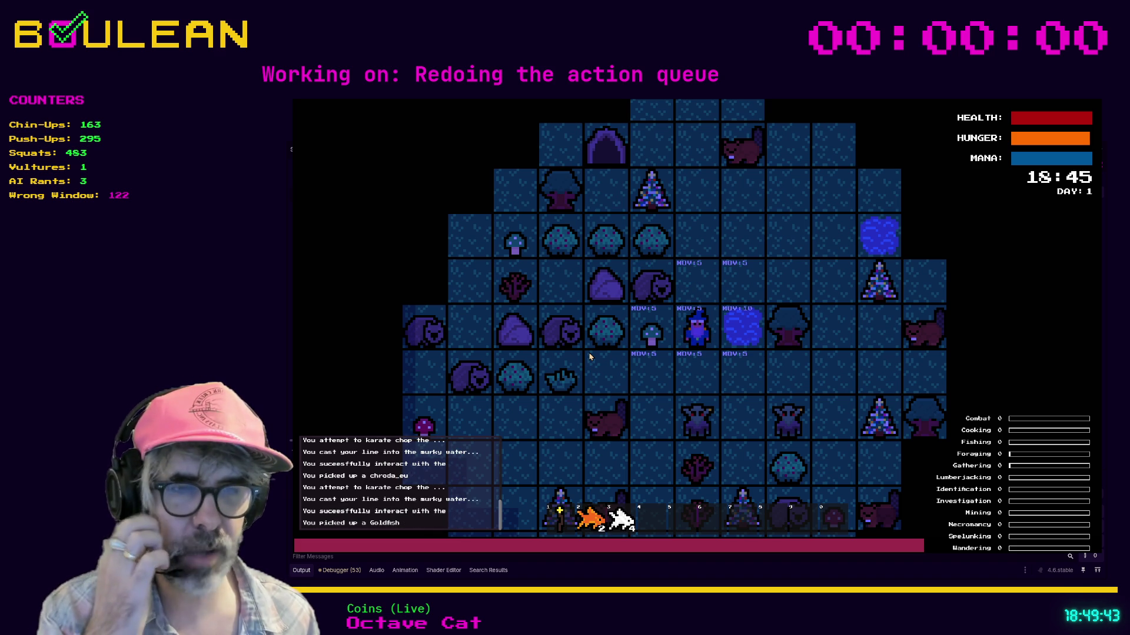
pyautogui.press('i')
pyautogui.press('Right')
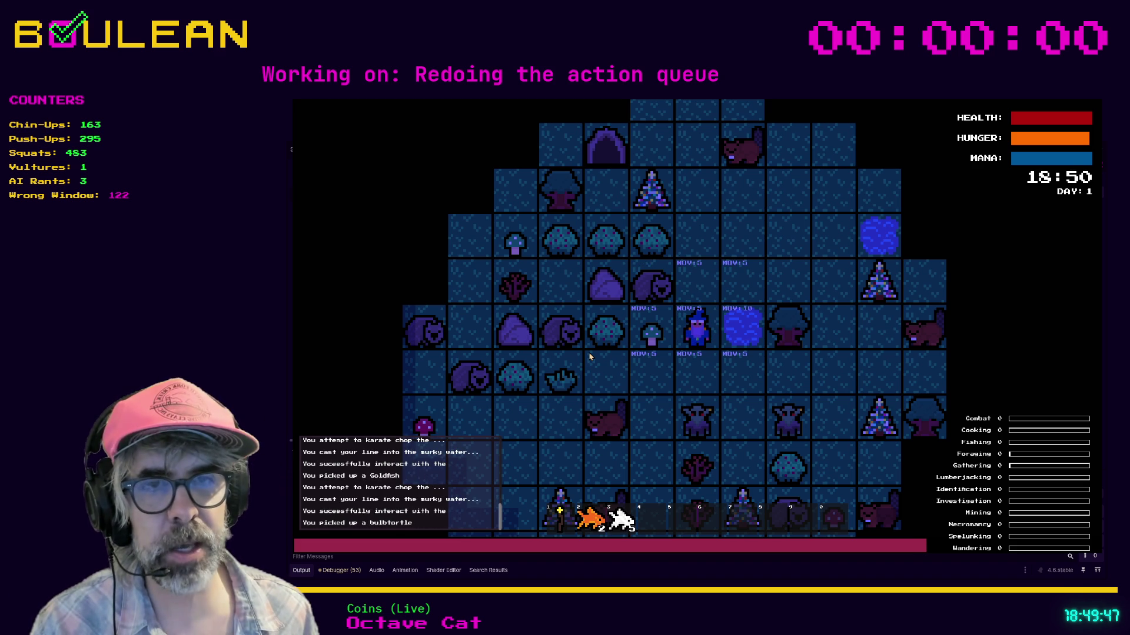
pyautogui.press('Right')
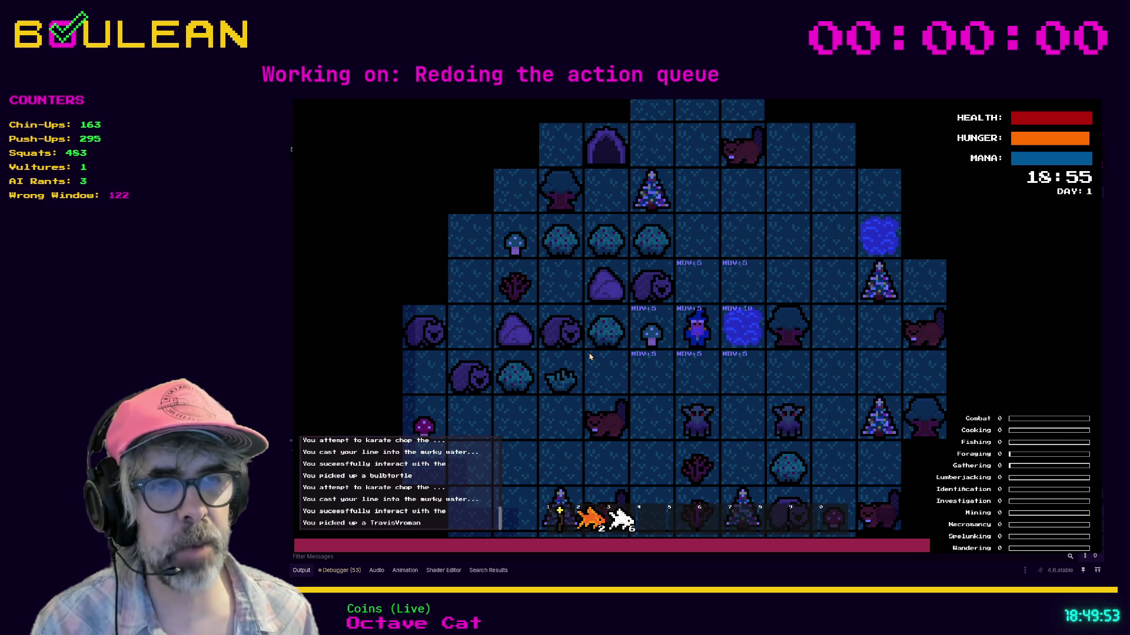
pyautogui.press('Right')
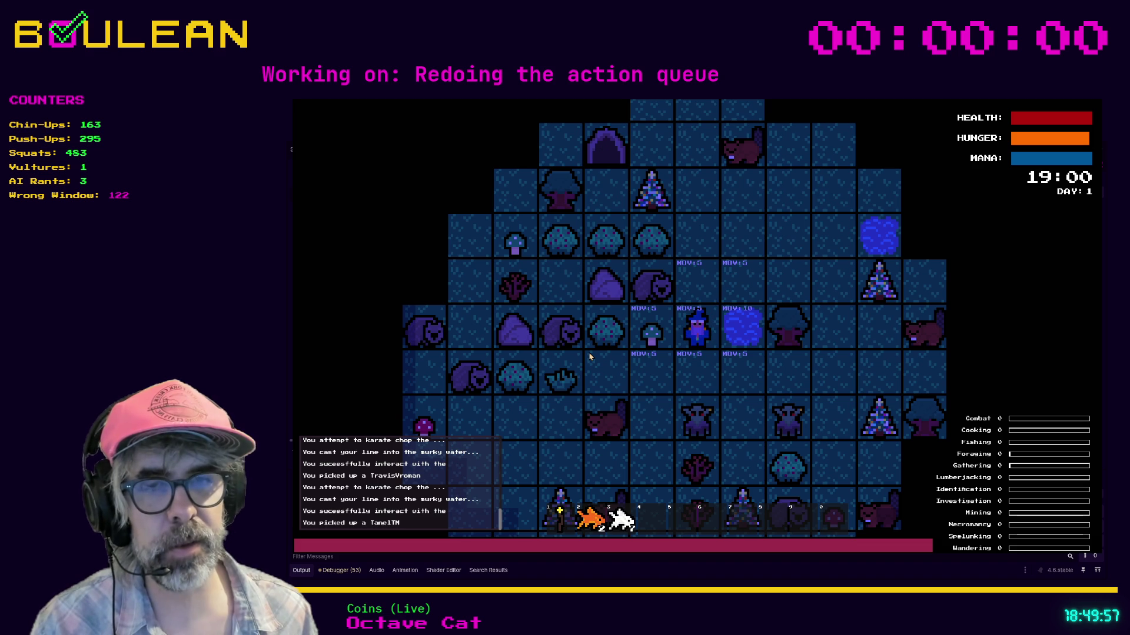
pyautogui.press('Right')
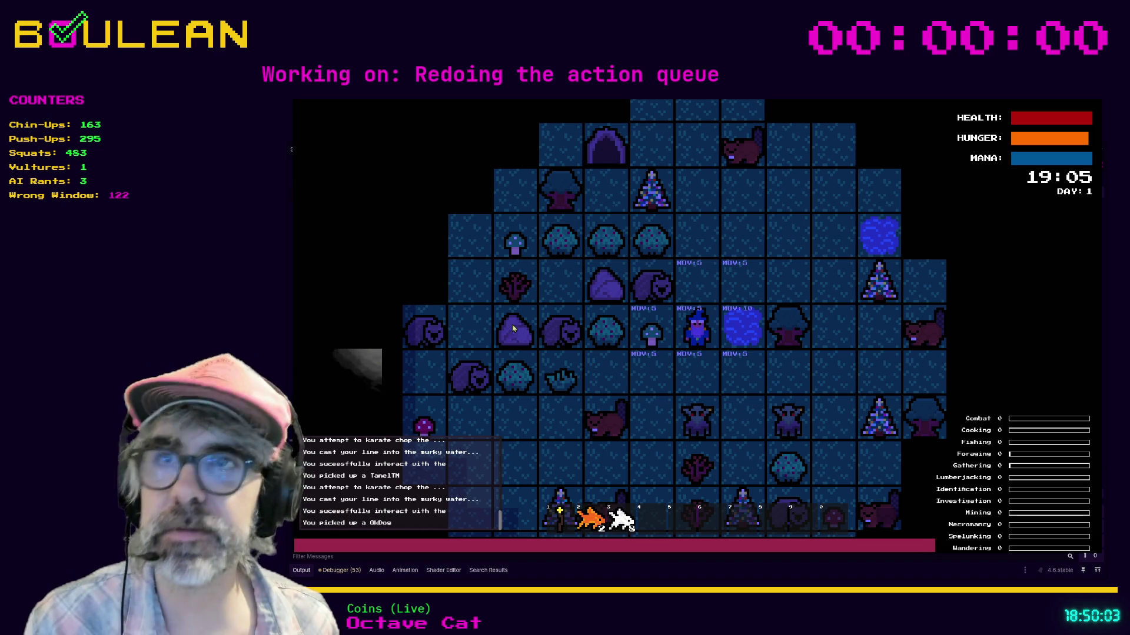
pyautogui.hotkey('alt', 'F4')
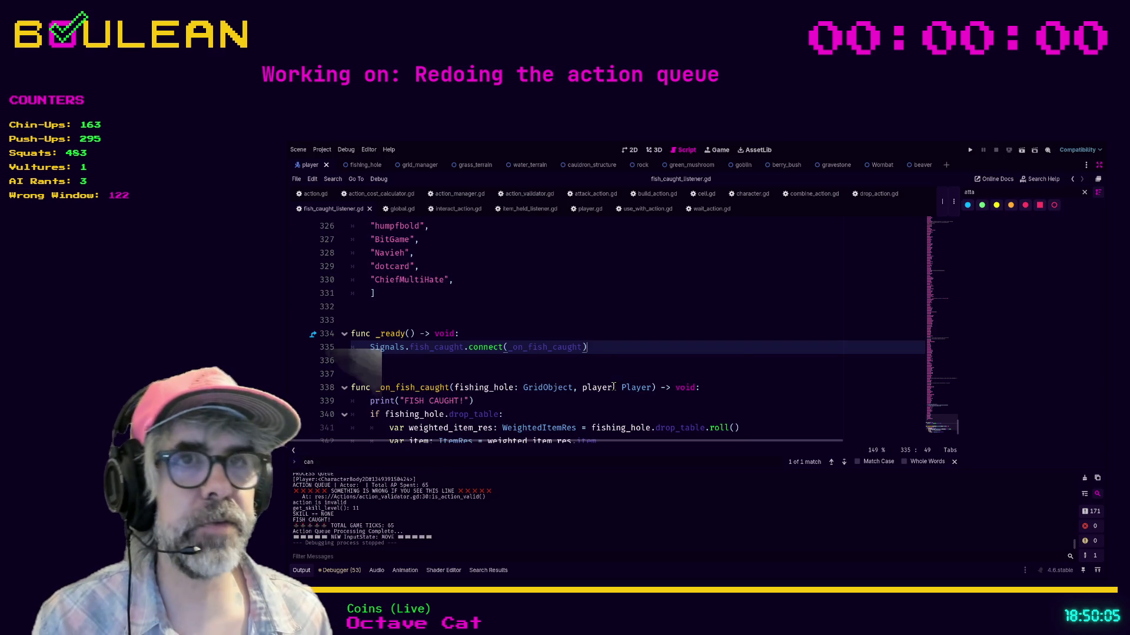
# Step: Fix ChiefMultiHate to ChiefMultiHat on line 330, then switch to interact_action.gd
pyautogui.click(446, 281)
pyautogui.press('BackSpace')
pyautogui.click(451, 318)
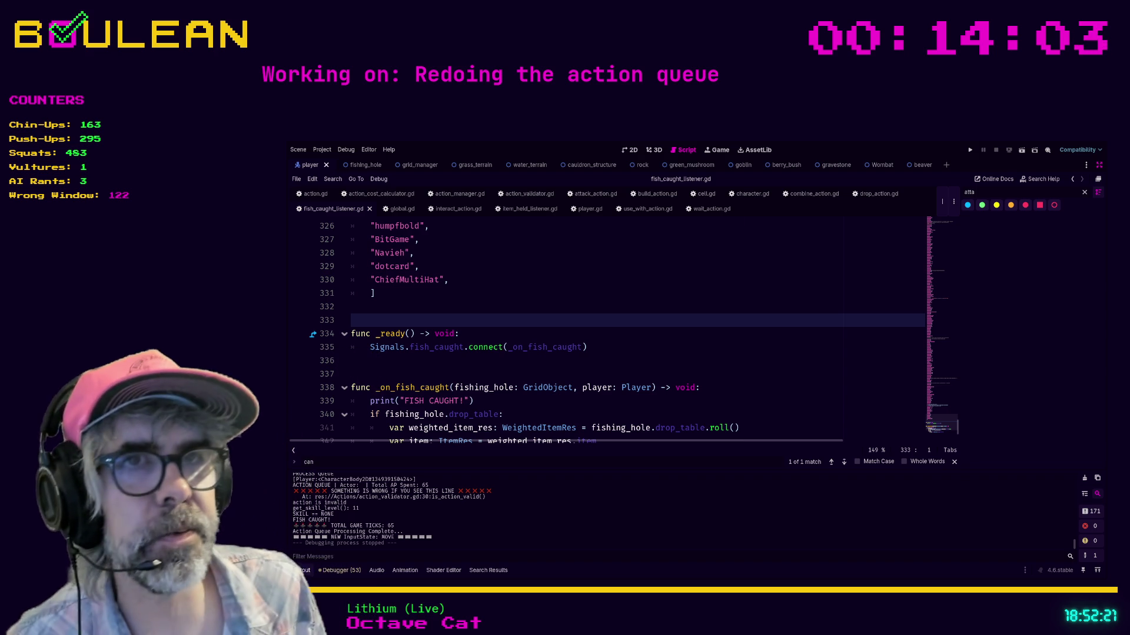
pyautogui.click(410, 302)
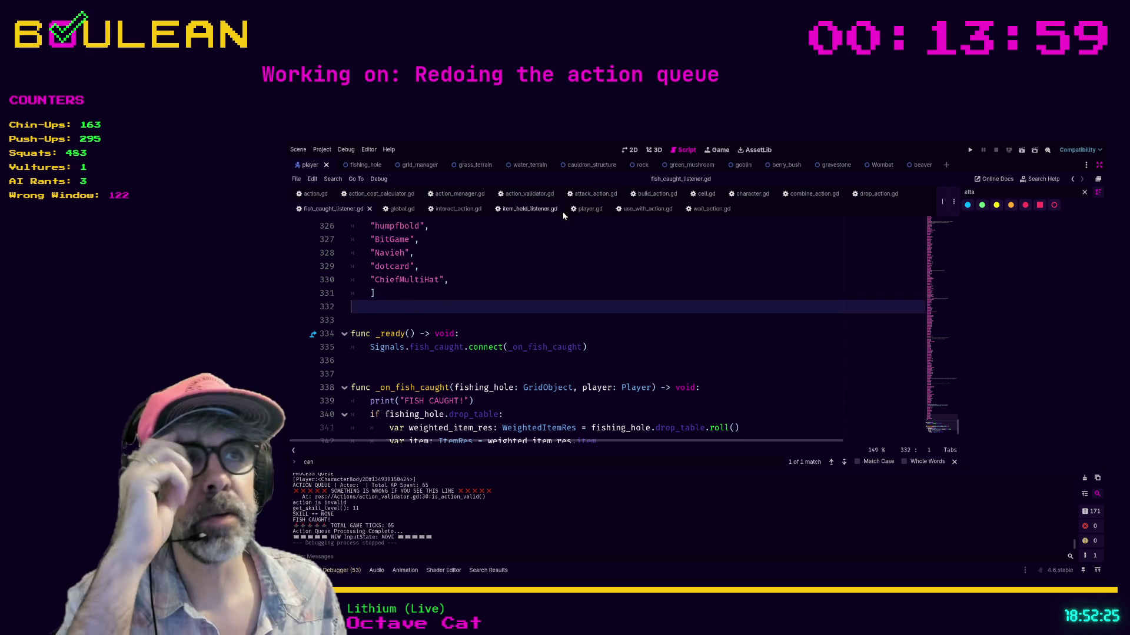
pyautogui.click(451, 209)
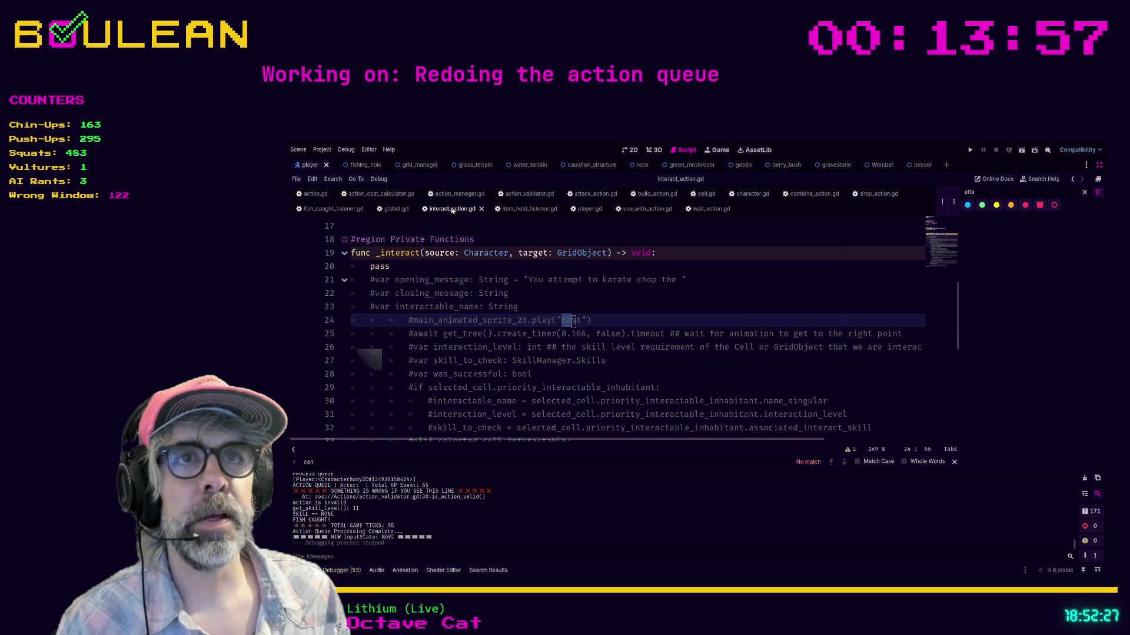
# Step: Comment out the pass line on line 20 and select the commented body from line 21 to 52
pyautogui.click(506, 281)
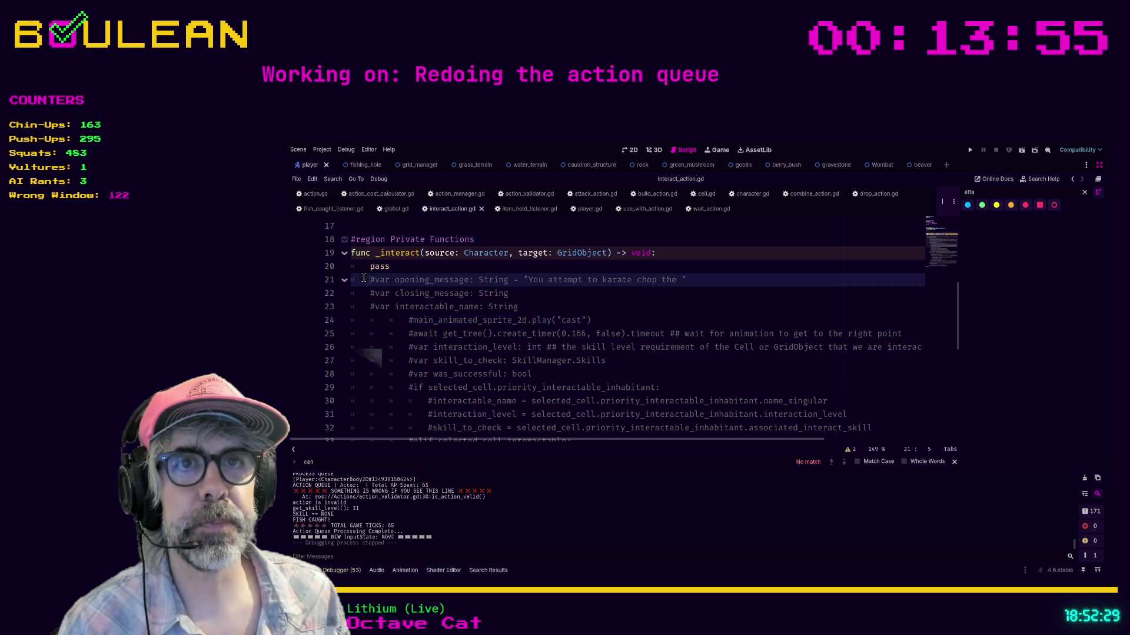
pyautogui.click(409, 266)
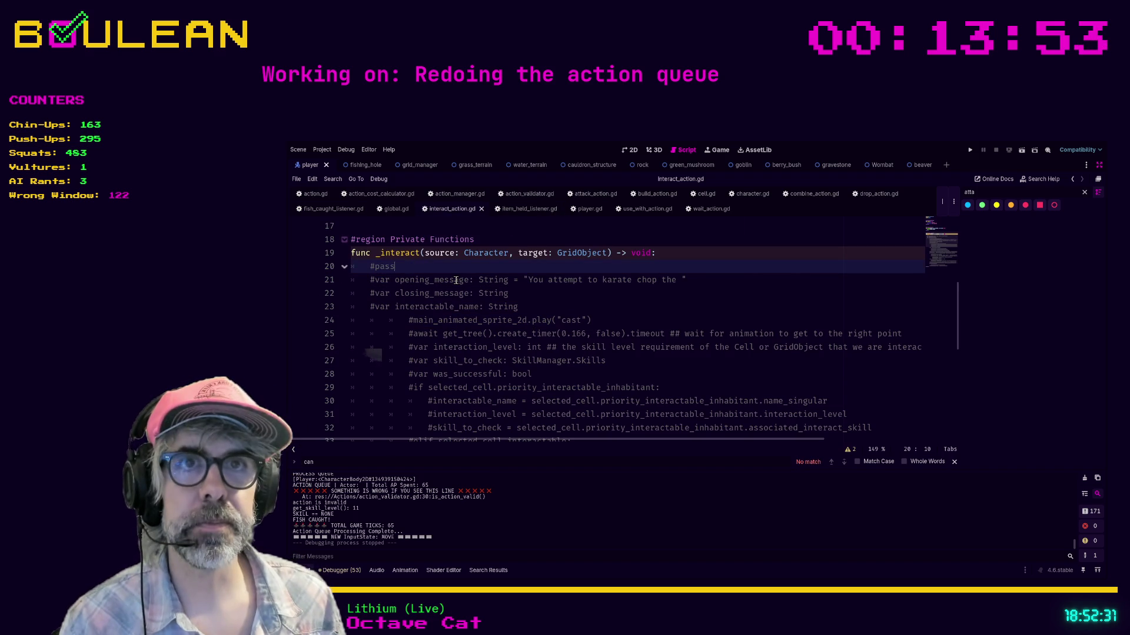
pyautogui.press('Down')
pyautogui.press('Home')
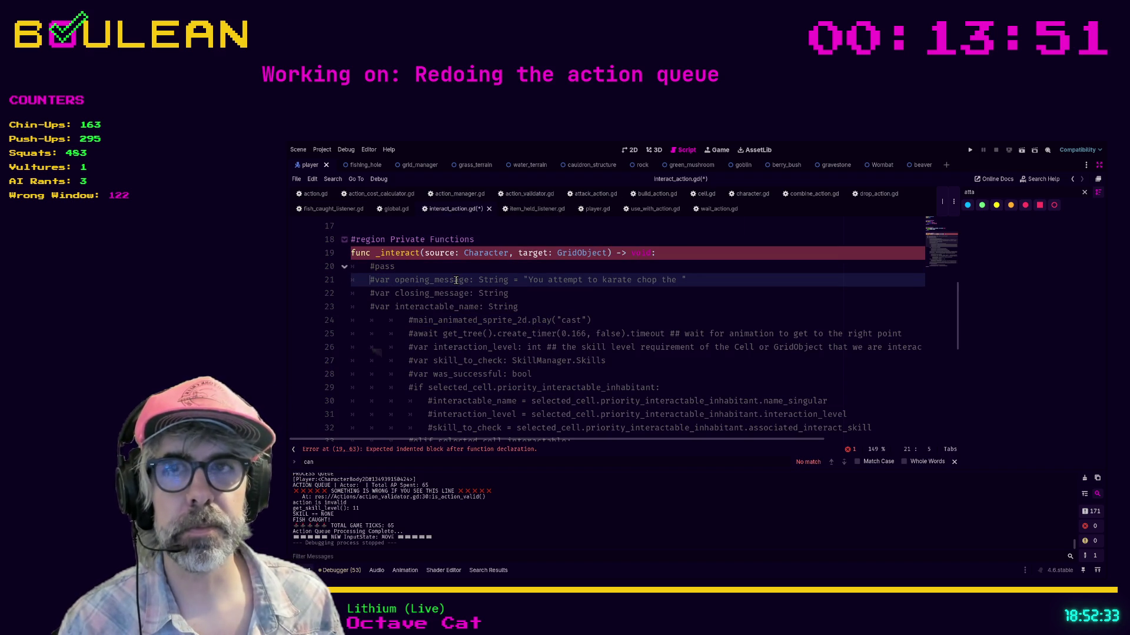
pyautogui.scroll(-6, 472, 299)
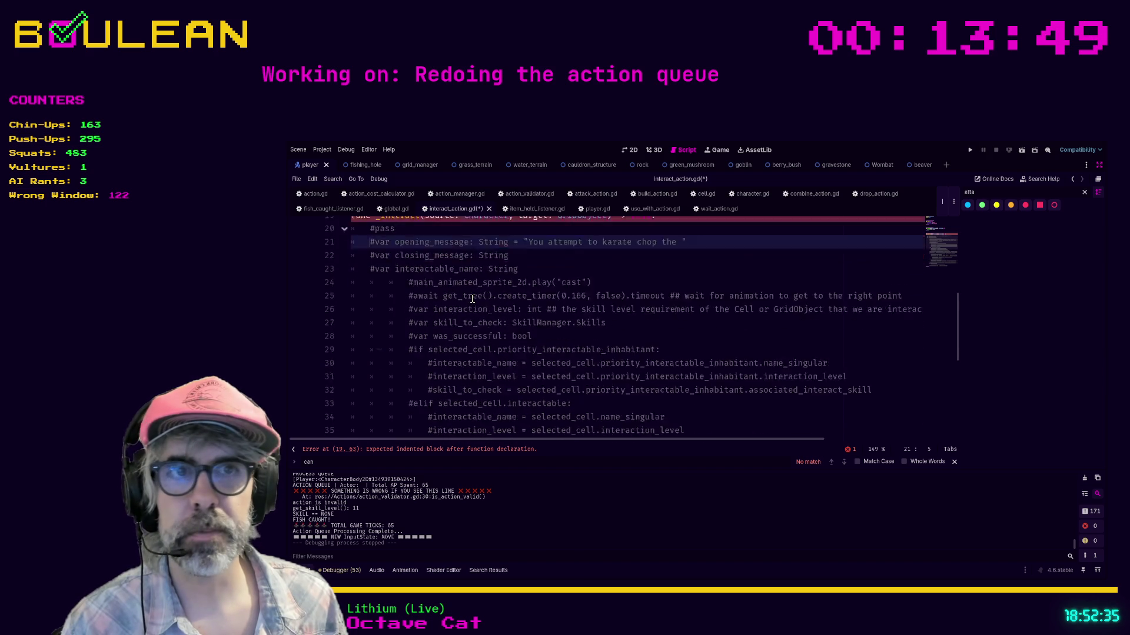
pyautogui.scroll(-1, 472, 299)
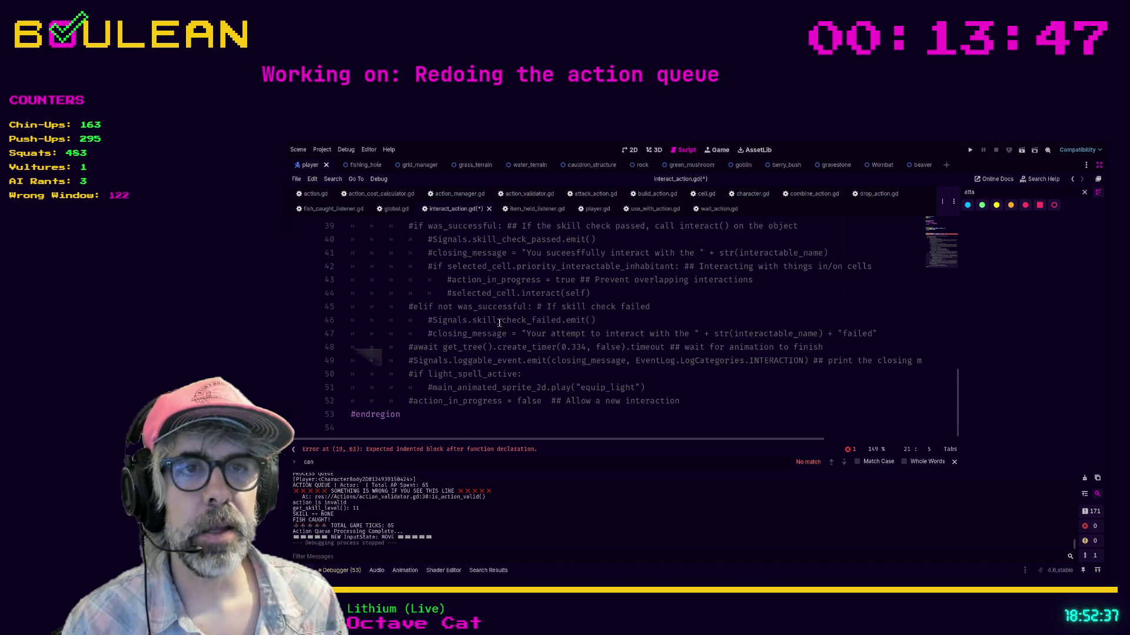
pyautogui.click(683, 402)
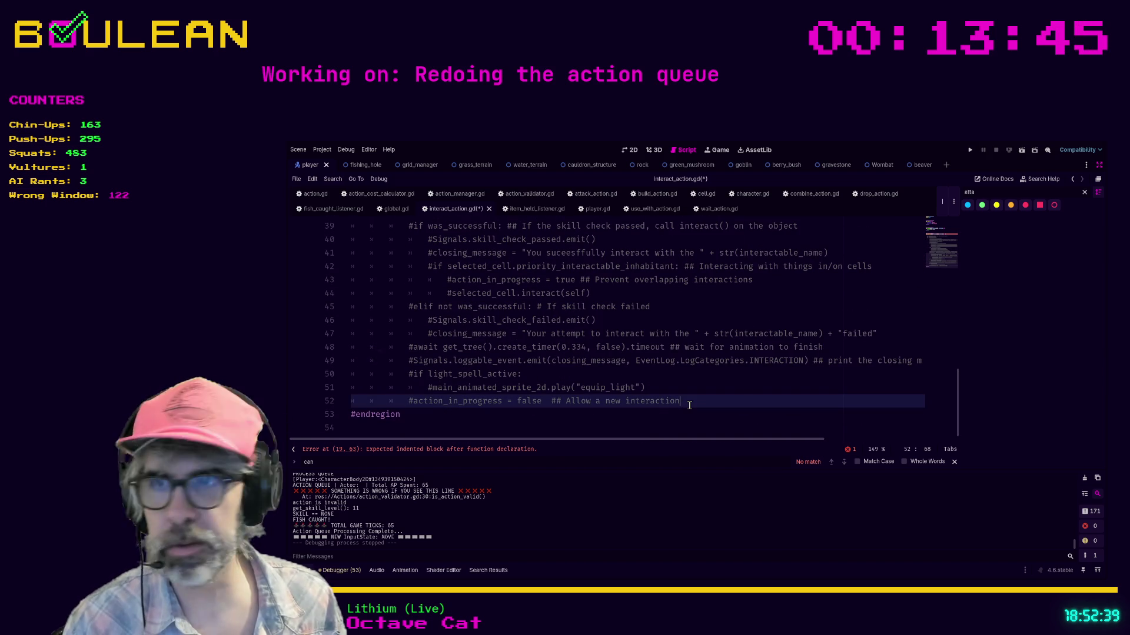
pyautogui.scroll(4, 685, 404)
pyautogui.scroll(3, 689, 405)
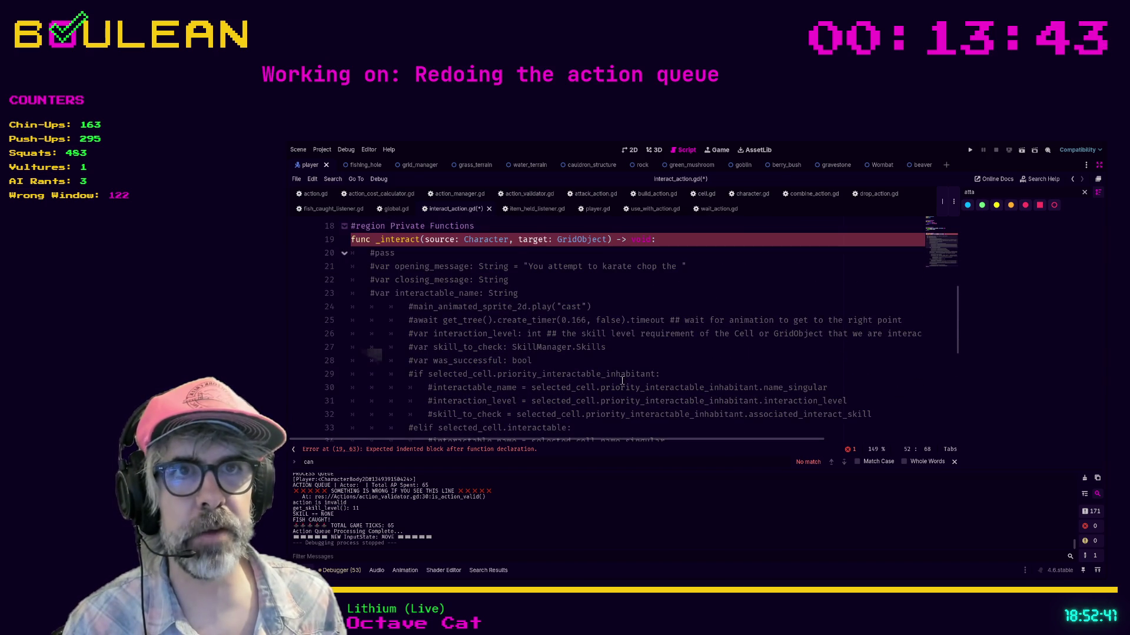
pyautogui.keyDown('shift'); pyautogui.click(358, 265); pyautogui.keyUp('shift')
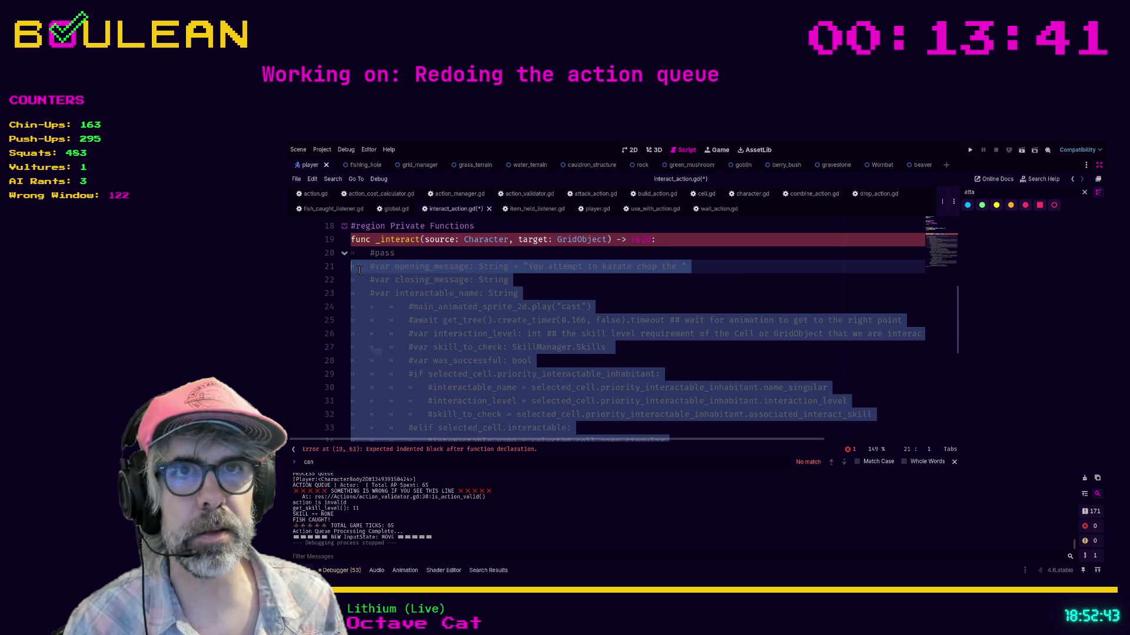
# Step: Uncomment lines 21–52 of _interact with Ctrl+K, leaving the caret at the end of line 23
pyautogui.hotkey('ctrl', 'k')
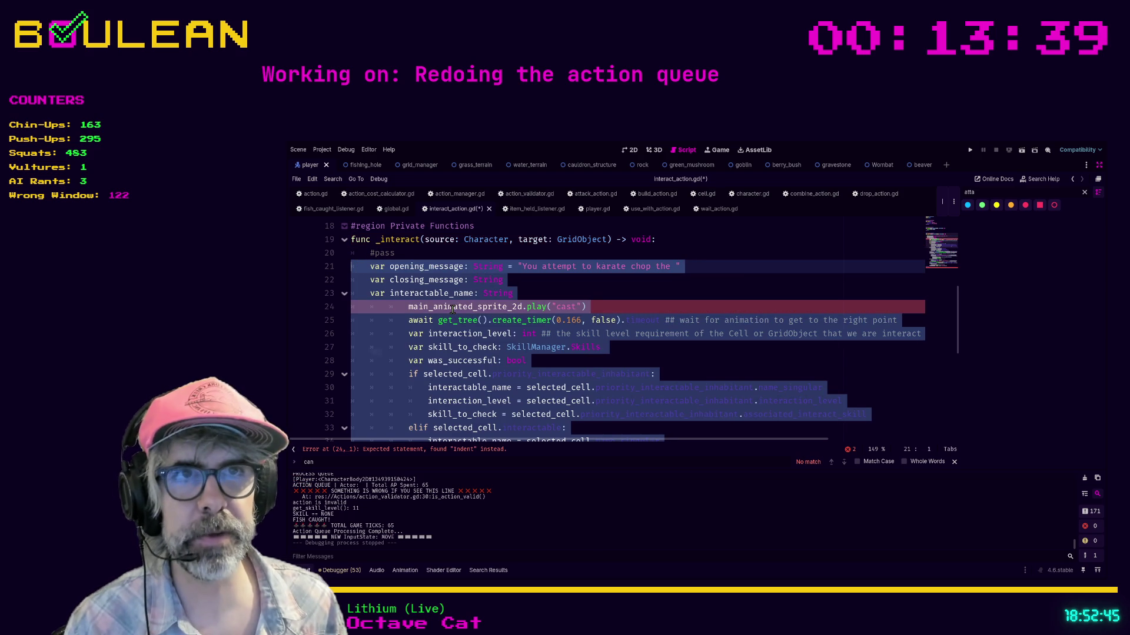
pyautogui.click(575, 292)
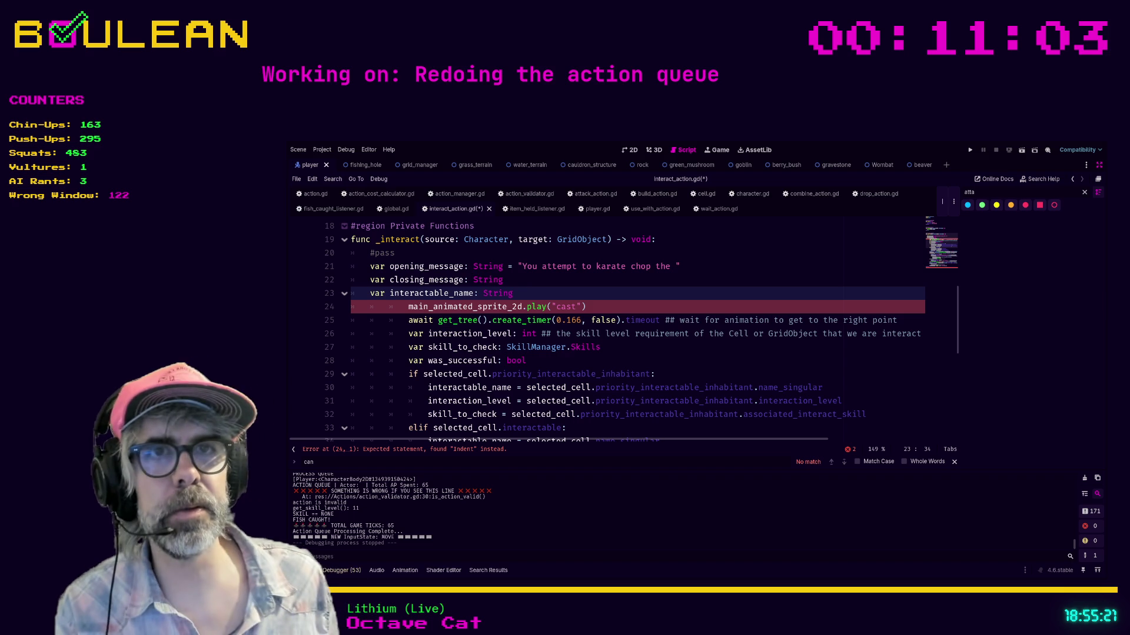
# Step: Go to the end of the play("cast") line, then switch to Brave and start a new tab
pyautogui.click(628, 306)
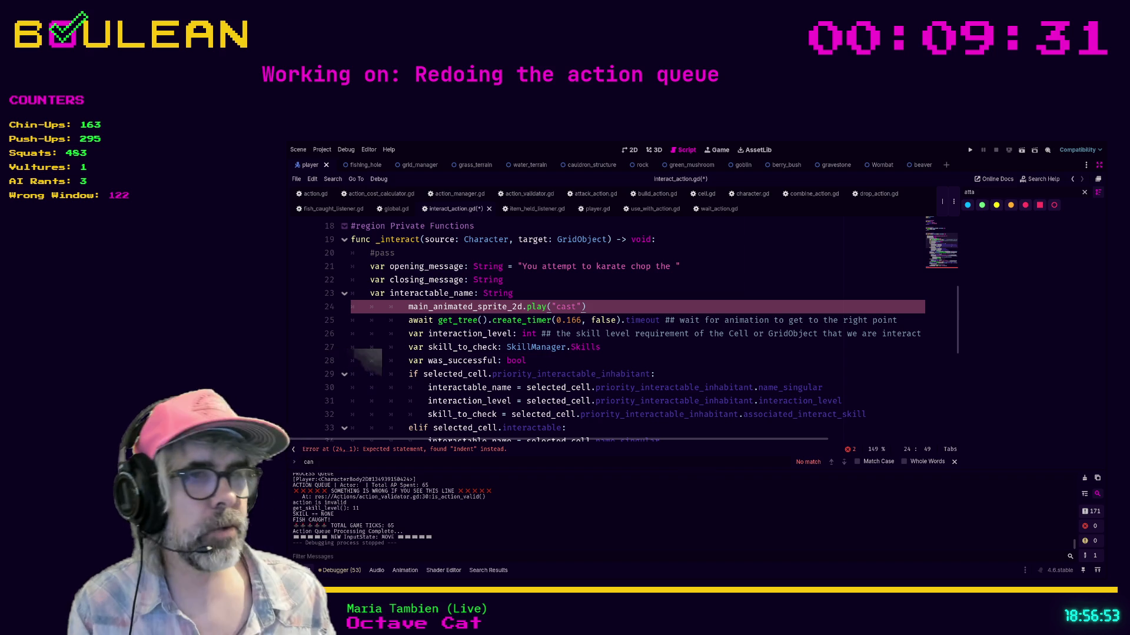
pyautogui.hotkey('alt', 'Tab')
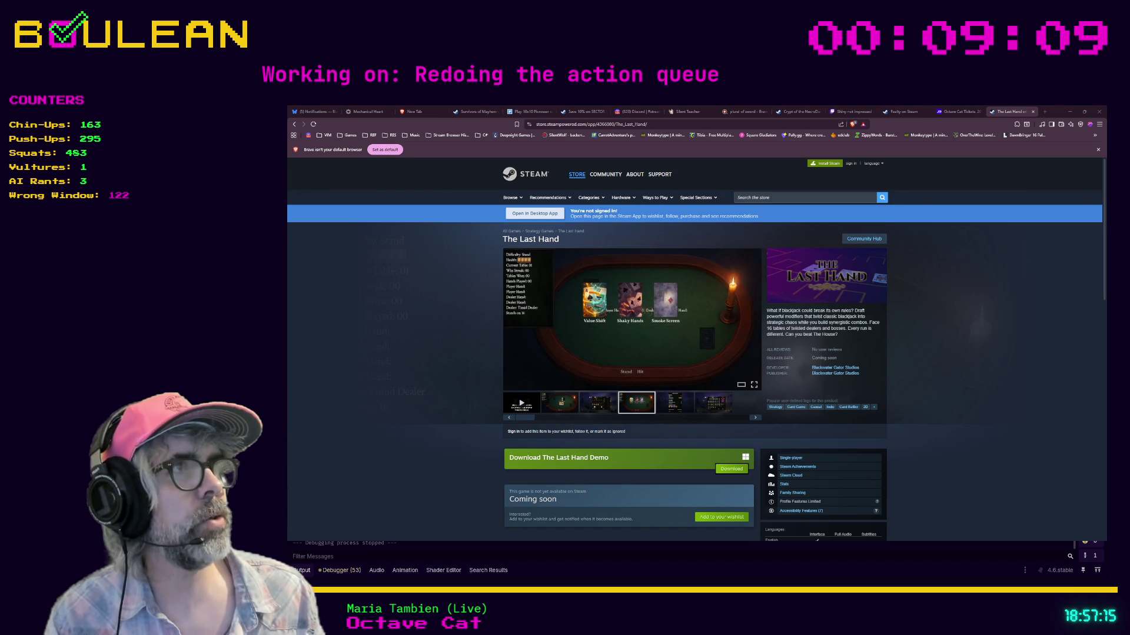
pyautogui.click(1043, 113)
# Step: Load microscape.cc/play in the new Brave tab, then return to Godot
pyautogui.write('https://microscape.cc/play/')
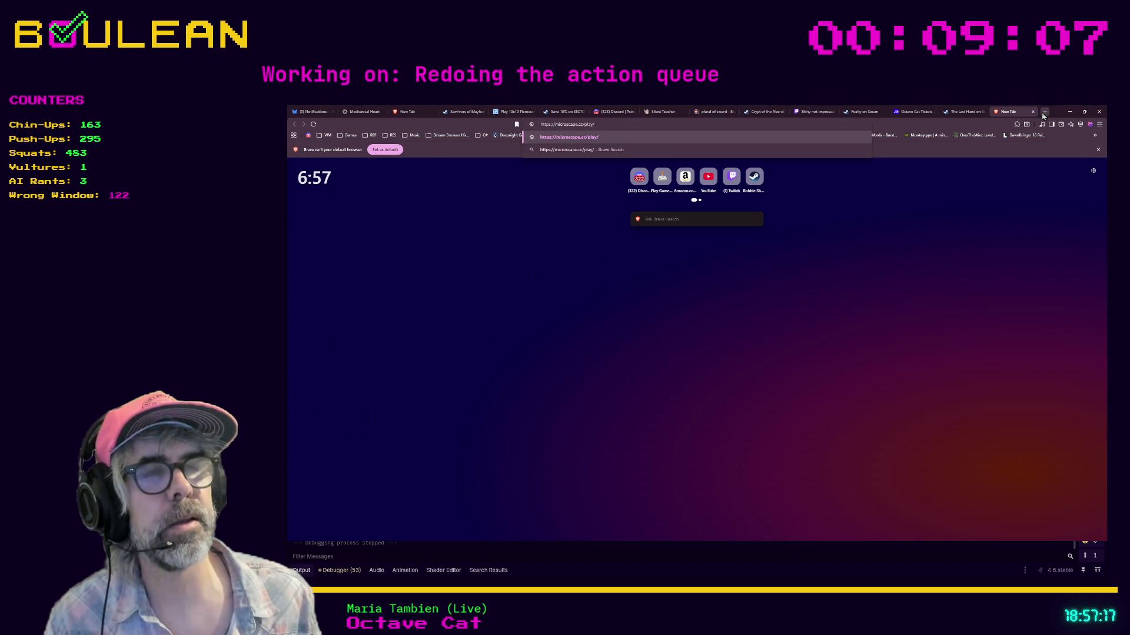
pyautogui.press('Return')
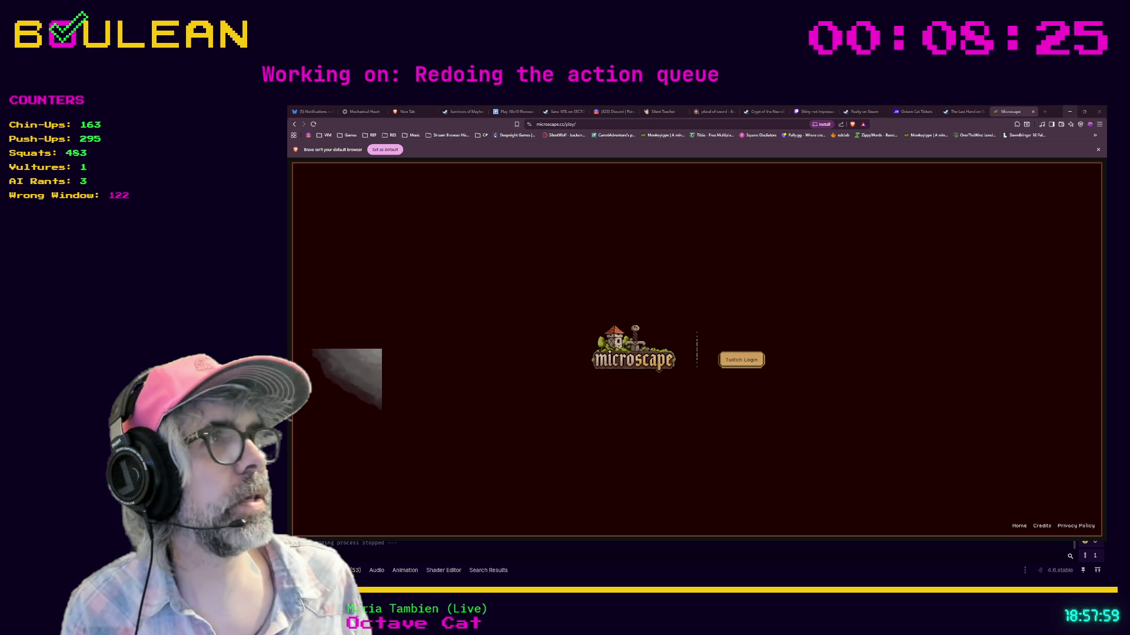
pyautogui.hotkey('alt', 'Tab')
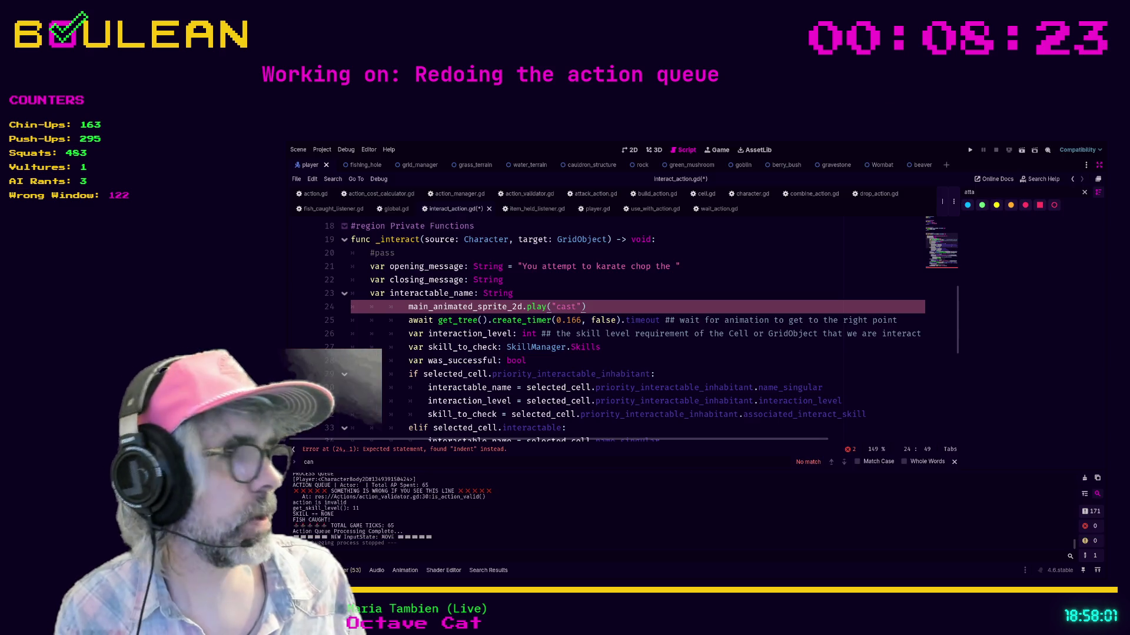
# Step: Select text in line 24's sprite play call and replace it with 'source'
pyautogui.click(698, 334)
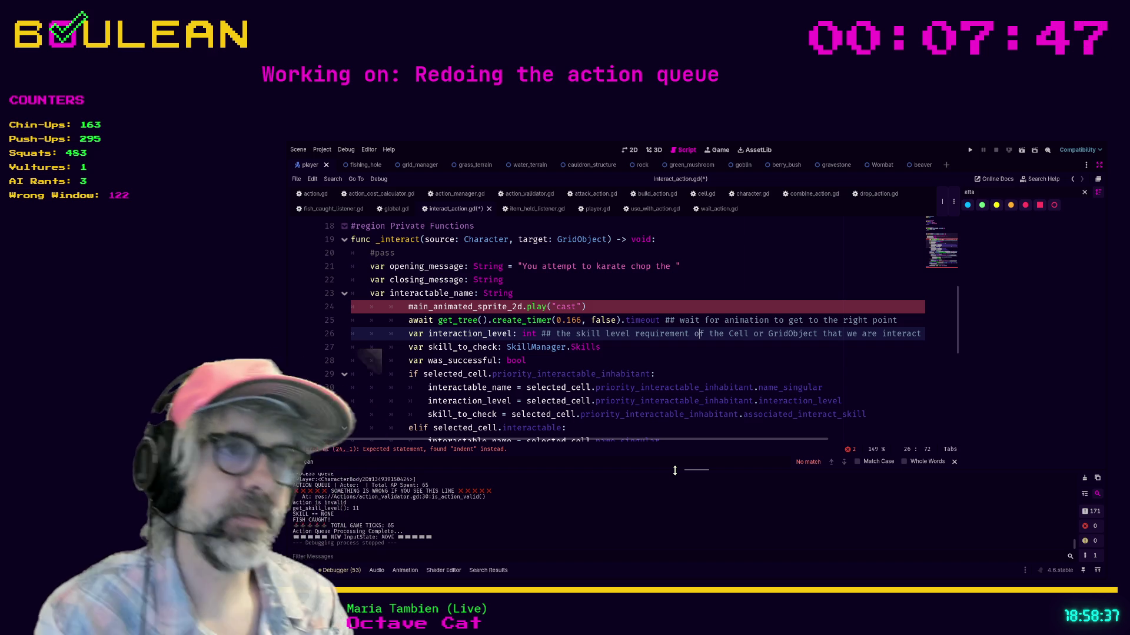
pyautogui.moveTo(605, 293); pyautogui.dragTo(605, 253)
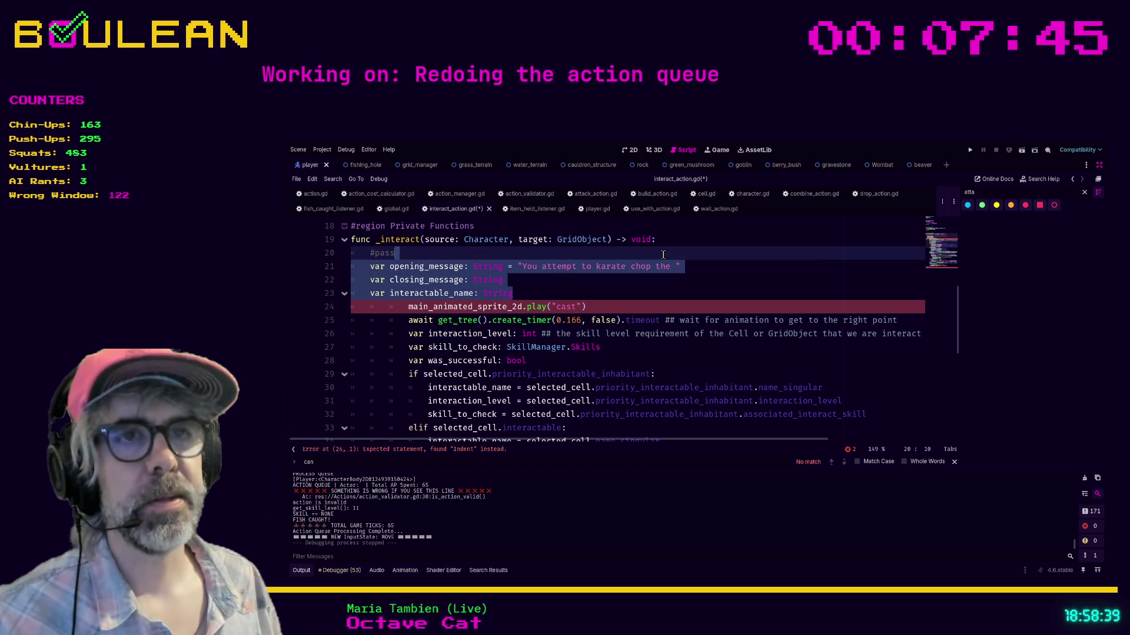
pyautogui.click(603, 312)
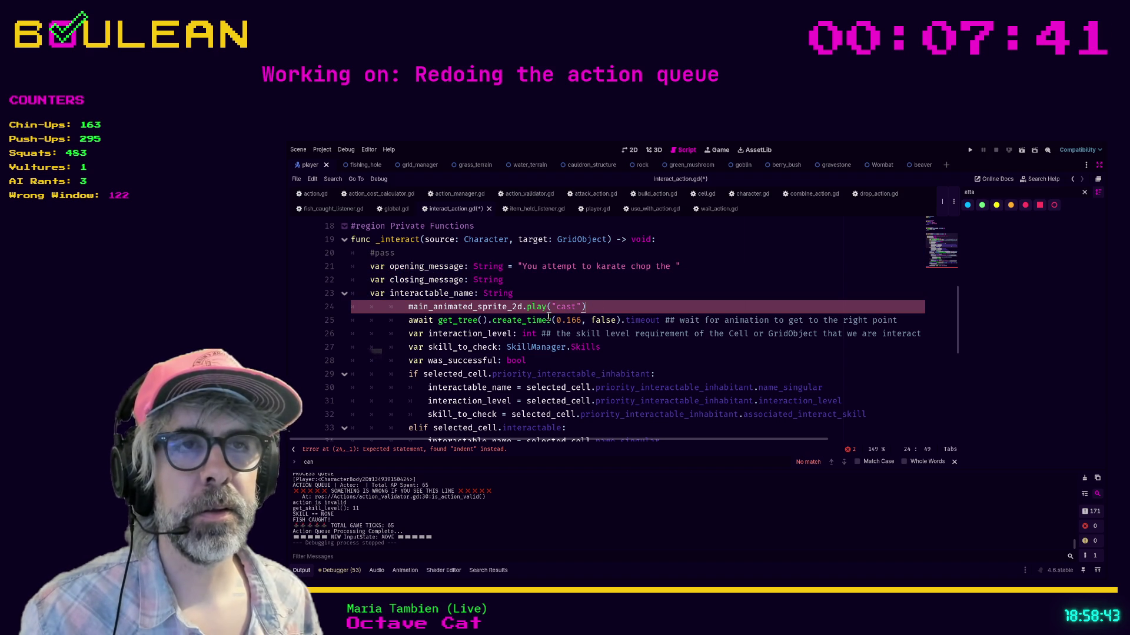
pyautogui.press('Left')
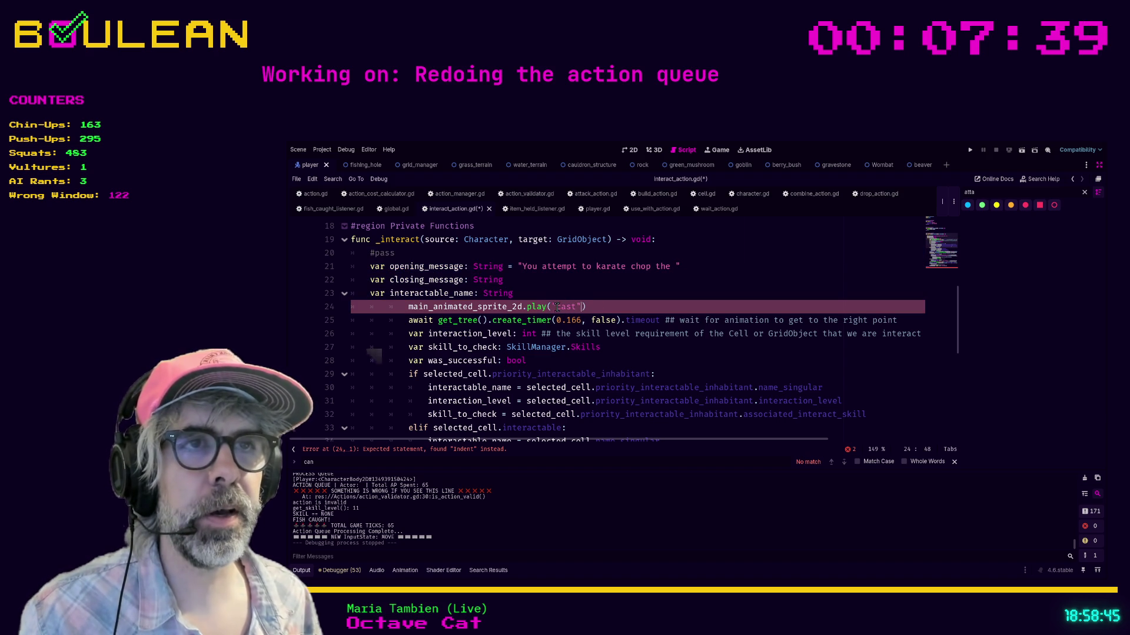
pyautogui.hotkey('shift', 'Left')
pyautogui.hotkey('shift', 'Left')
pyautogui.hotkey('shift', 'Left')
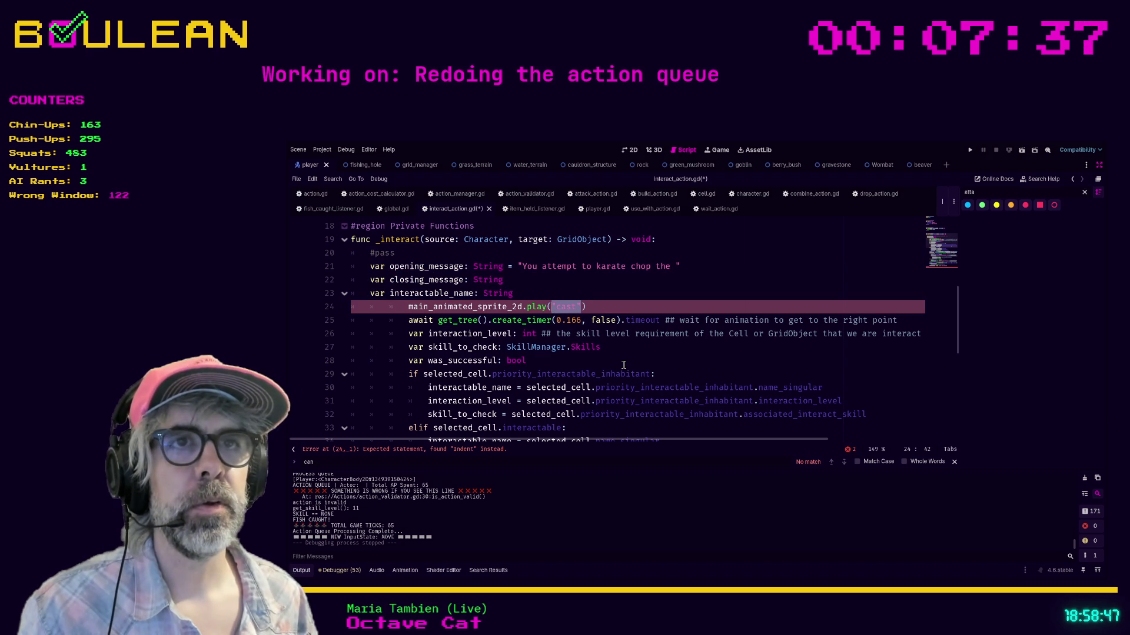
pyautogui.write('source.')
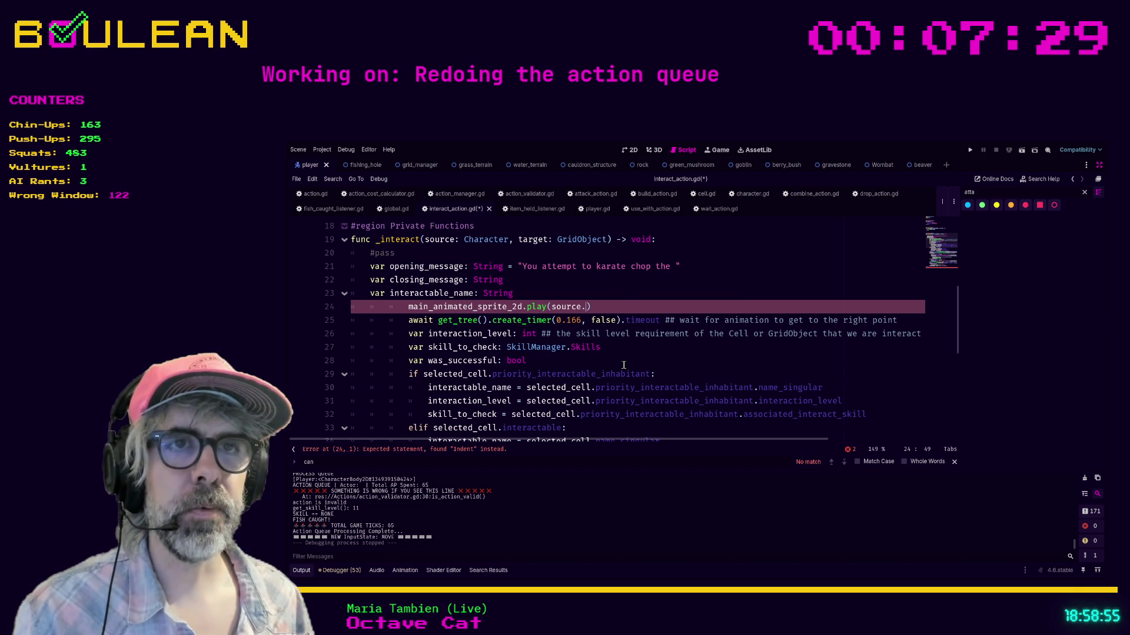
pyautogui.hotkey('shift', 'Tab')
# Step: Clean up line 24's play call and indentation, and start a new line below it
pyautogui.click(565, 307)
pyautogui.press('BackSpace')
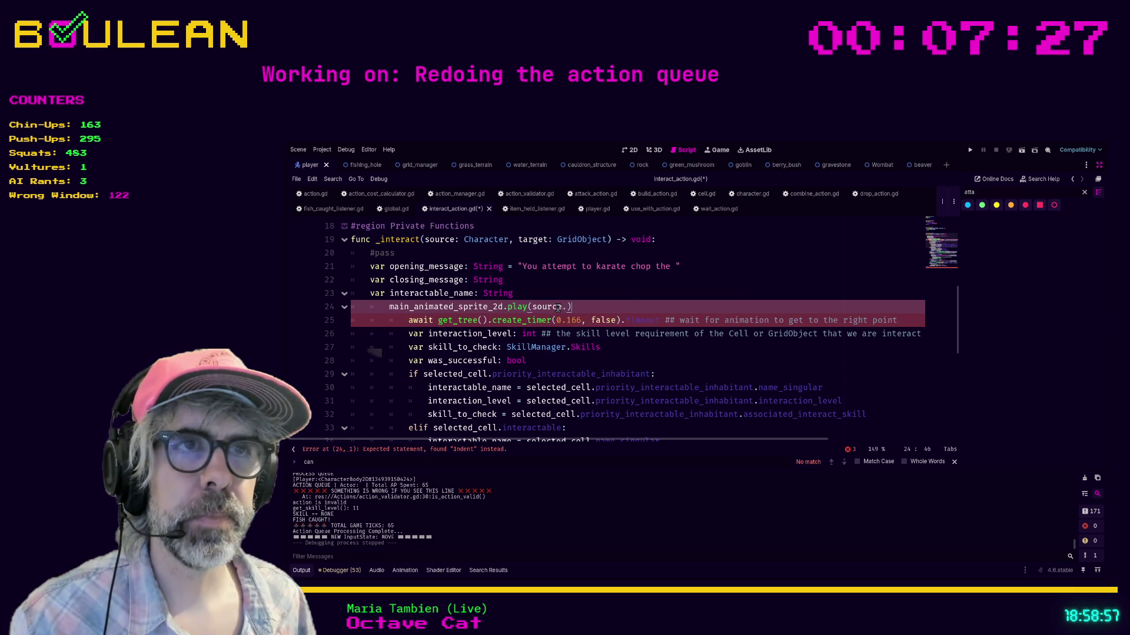
pyautogui.hotkey('shift', 'Tab')
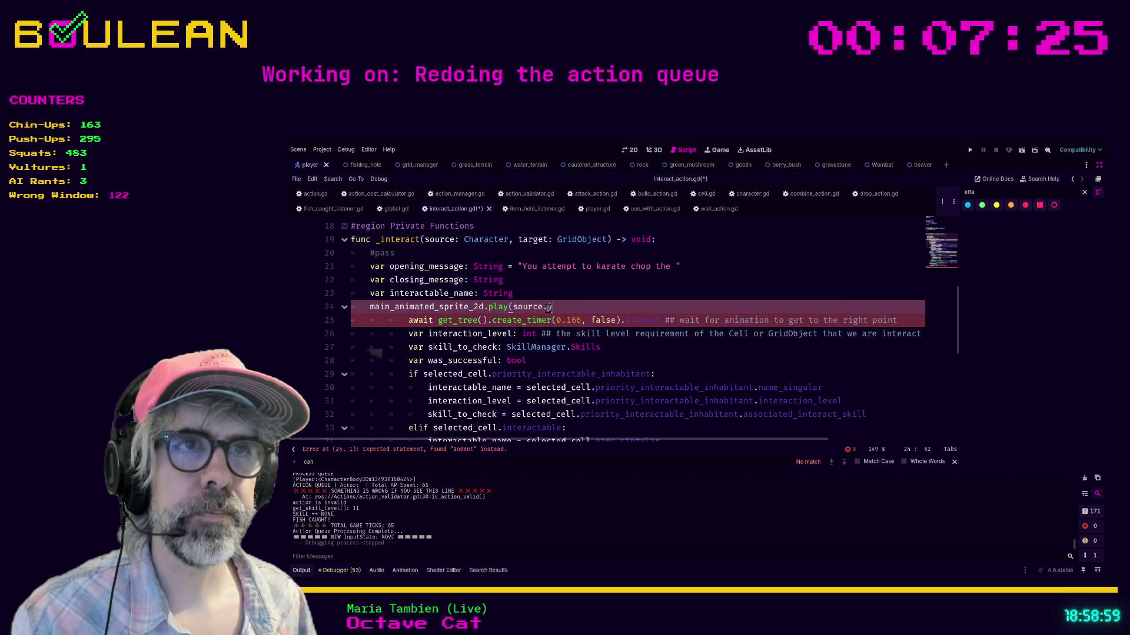
pyautogui.write('.')
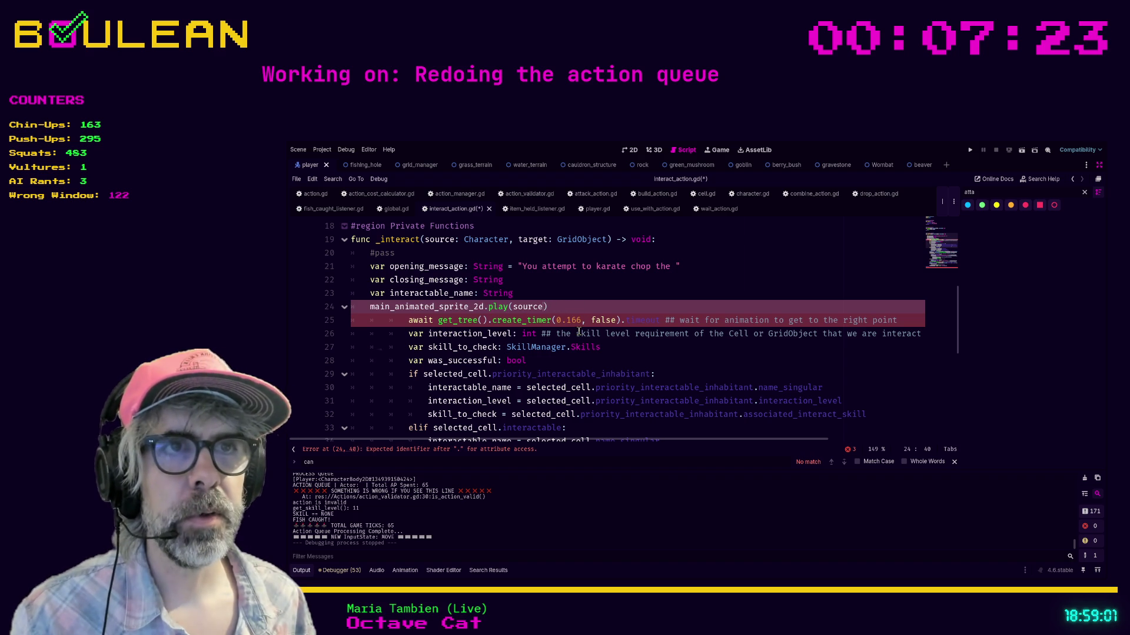
pyautogui.write('.pl')
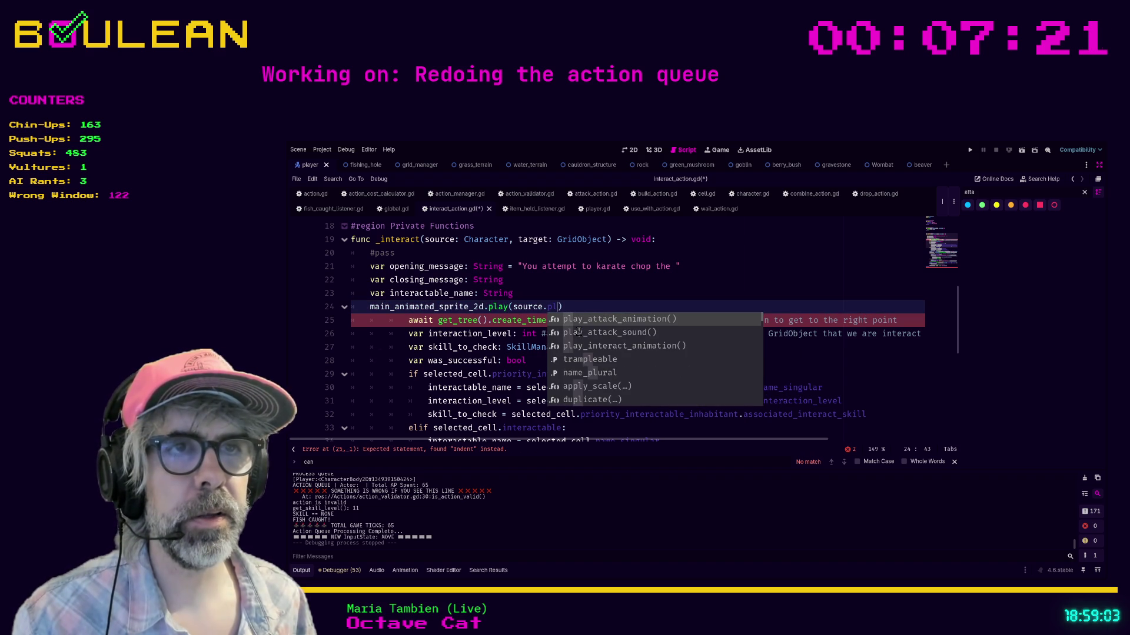
pyautogui.click(597, 306)
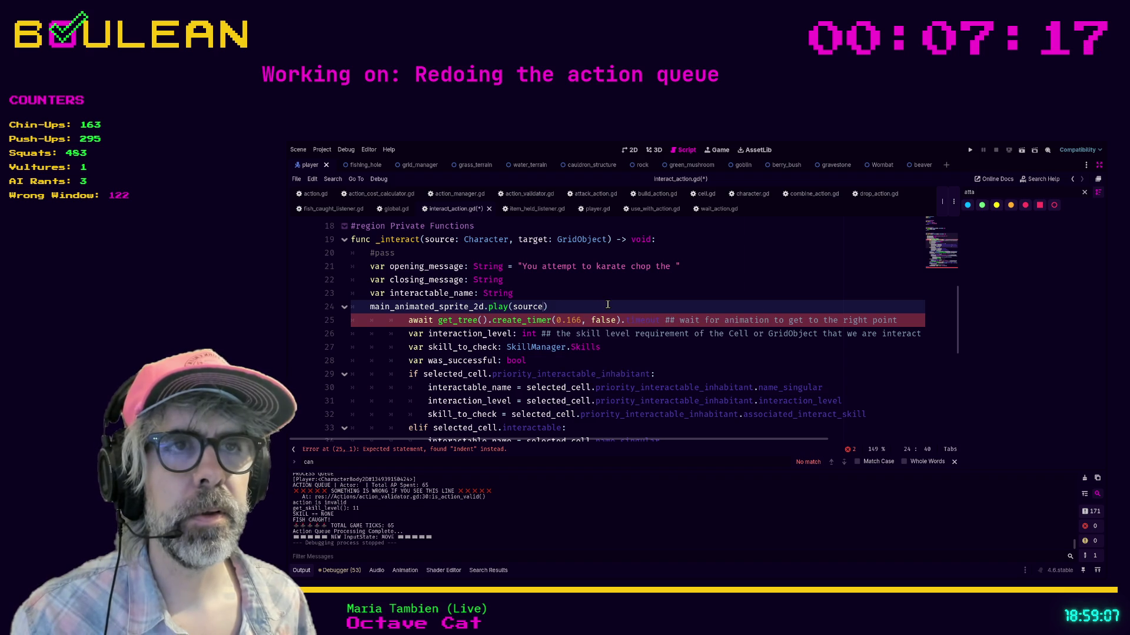
pyautogui.write('.')
pyautogui.press('Tab')
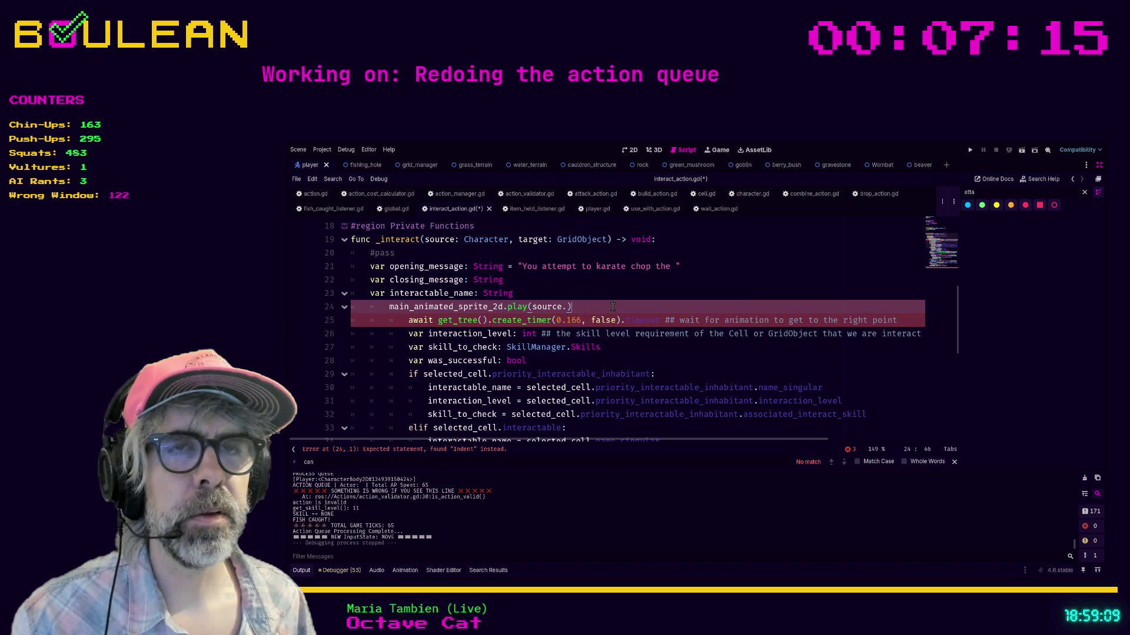
pyautogui.press('Return')
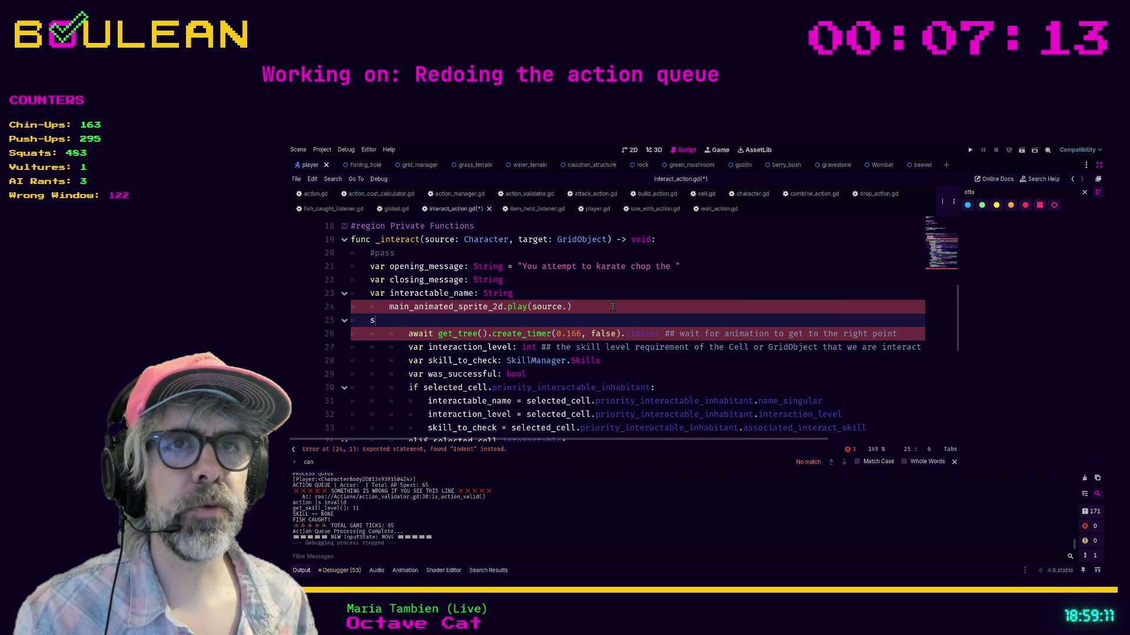
# Step: Write source.play_interact_animation() on line 25, comment out line 24, and jump to its definition
pyautogui.write('ource')
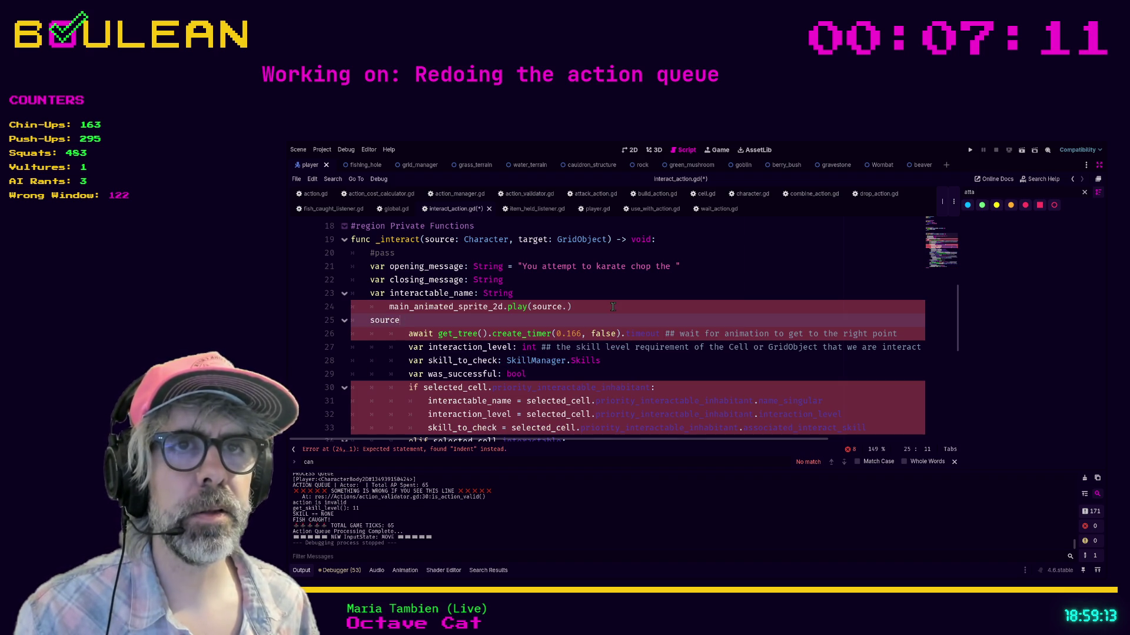
pyautogui.write(',,')
pyautogui.write('.')
pyautogui.write('y')
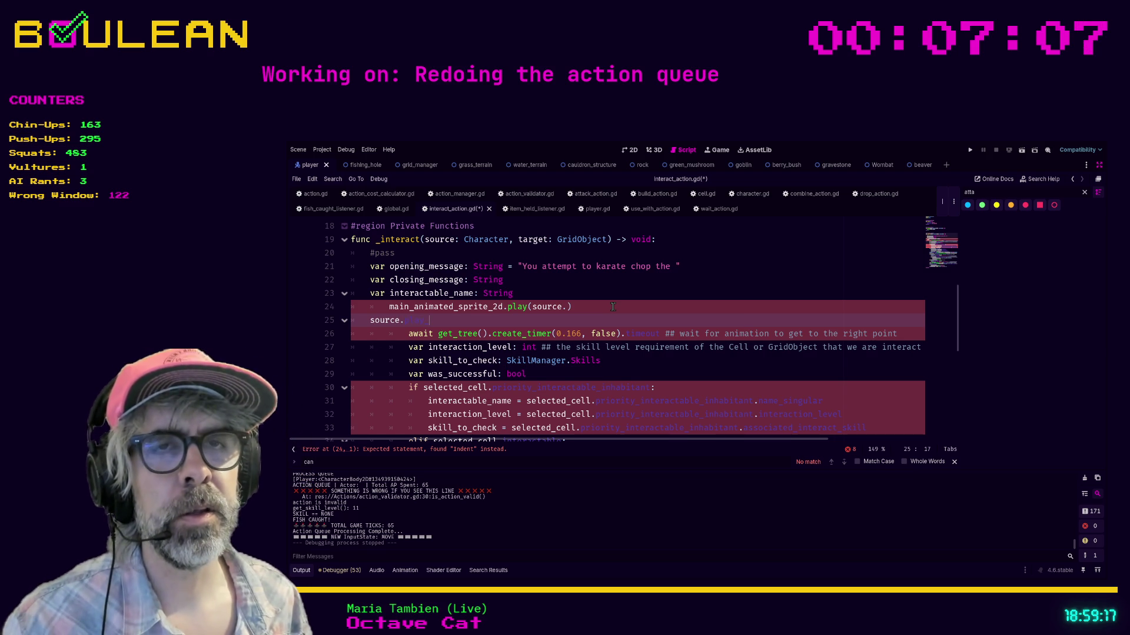
pyautogui.press('Up')
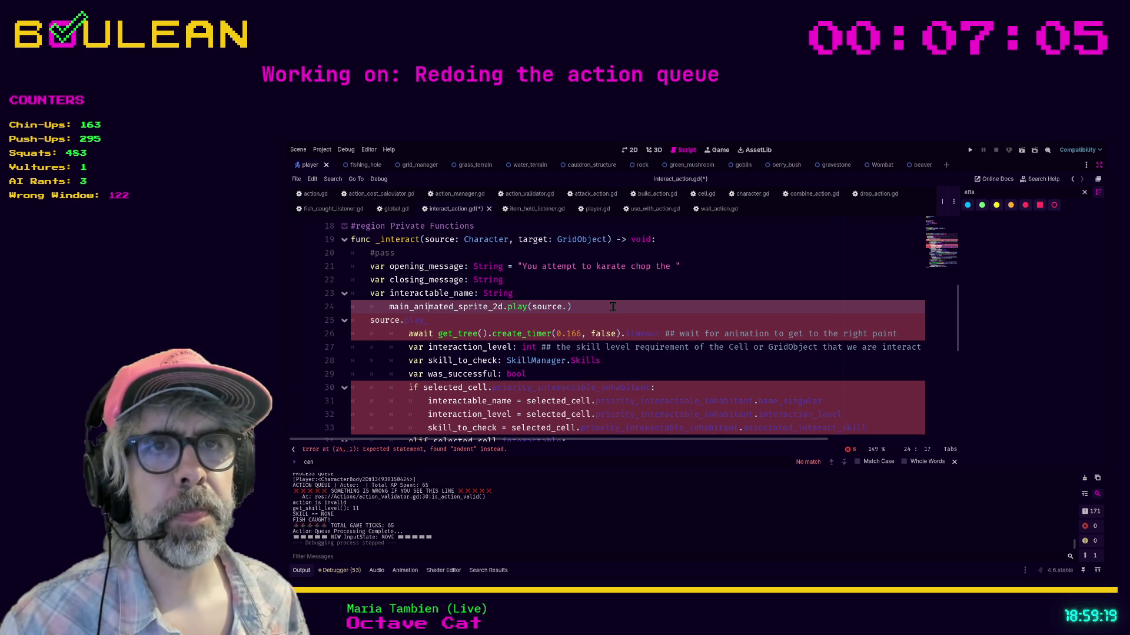
pyautogui.hotkey('ctrl', 'k')
pyautogui.press('Down')
pyautogui.press('BackSpace')
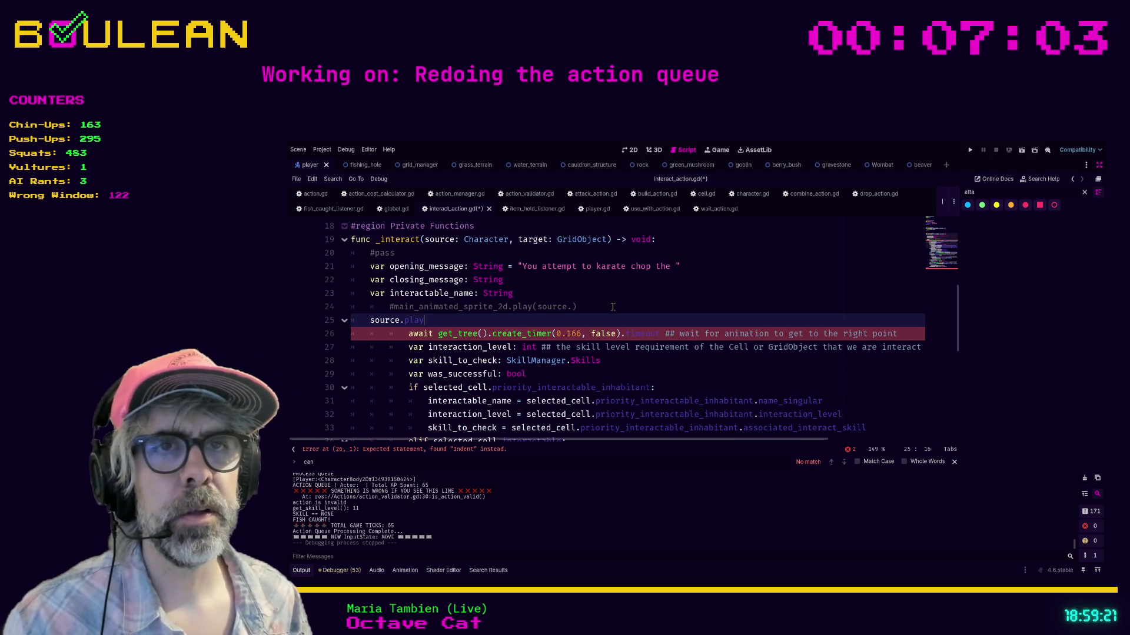
pyautogui.write('_')
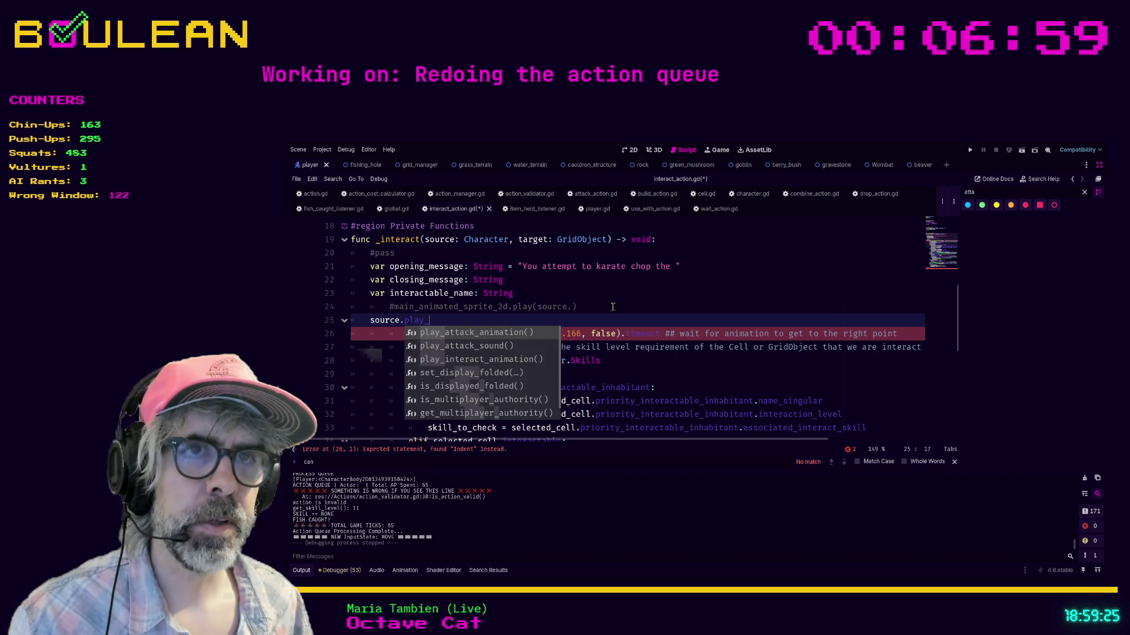
pyautogui.write('i')
pyautogui.press('Return')
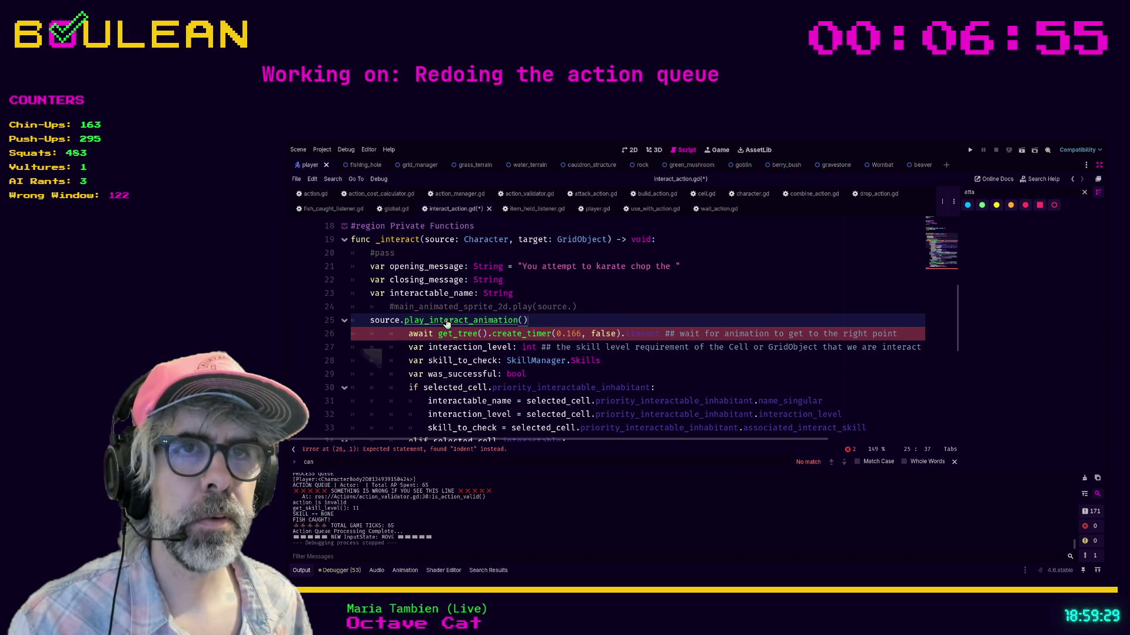
pyautogui.keyDown('ctrl'); pyautogui.click(465, 321); pyautogui.keyUp('ctrl')
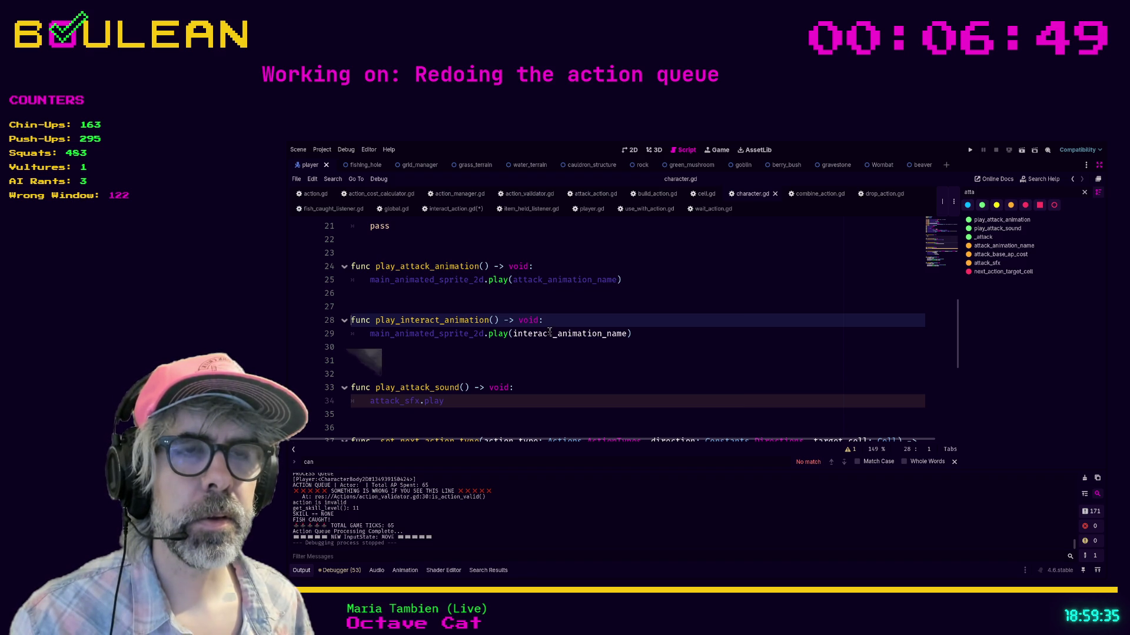
# Step: Leave distraction-free mode, select Player, and filter its Inspector properties by 'animation'
pyautogui.click(438, 359)
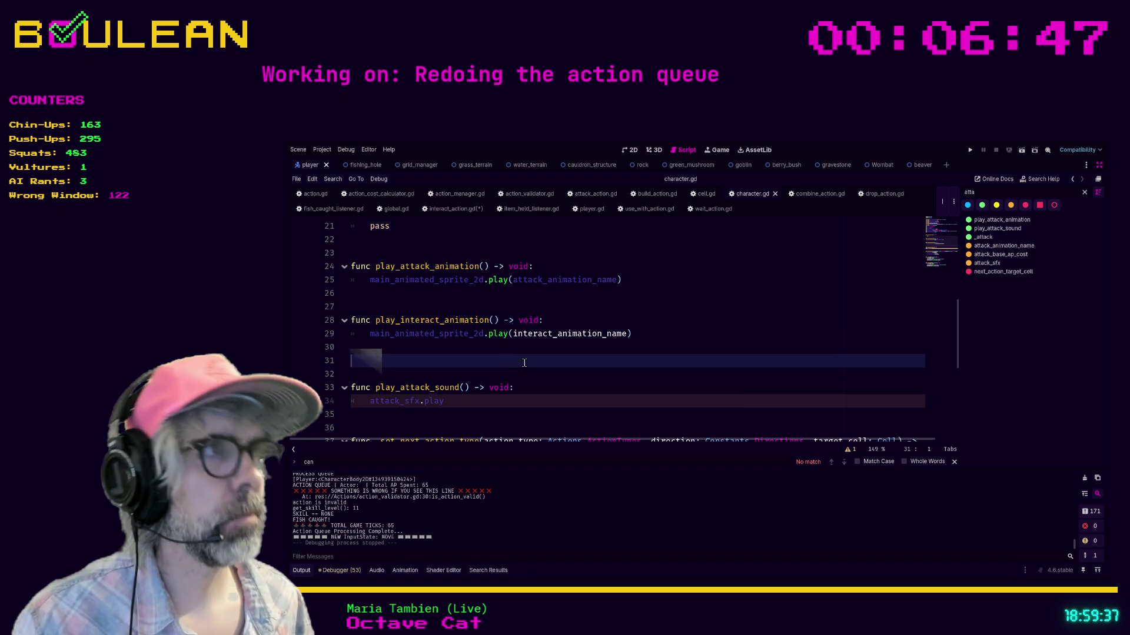
pyautogui.hotkey('ctrl', 'shift', 'F11')
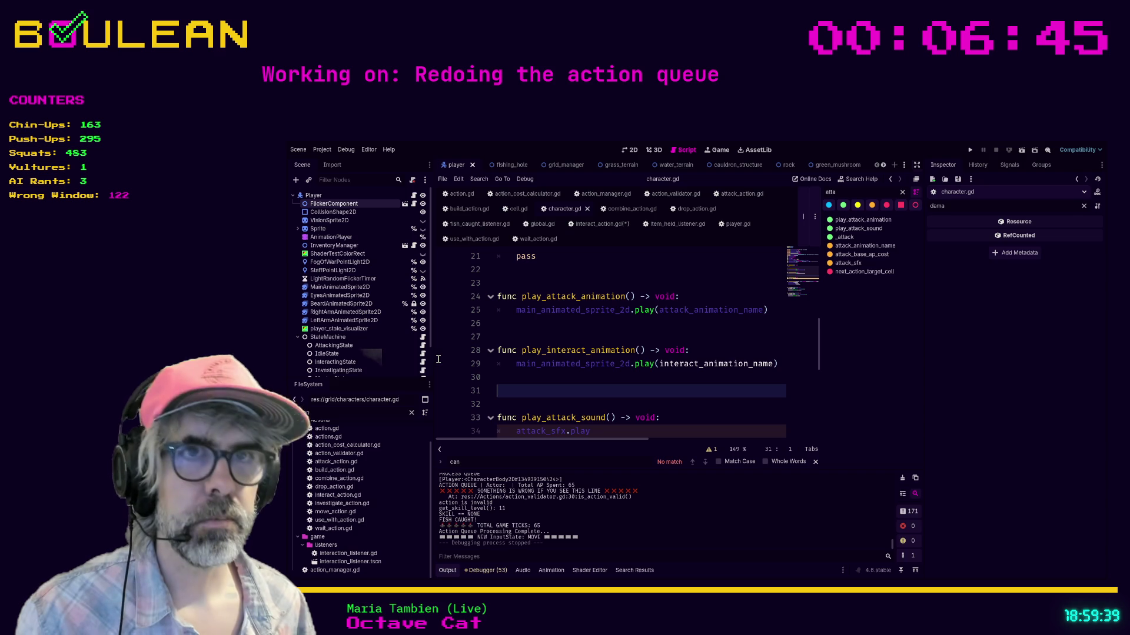
pyautogui.click(332, 197)
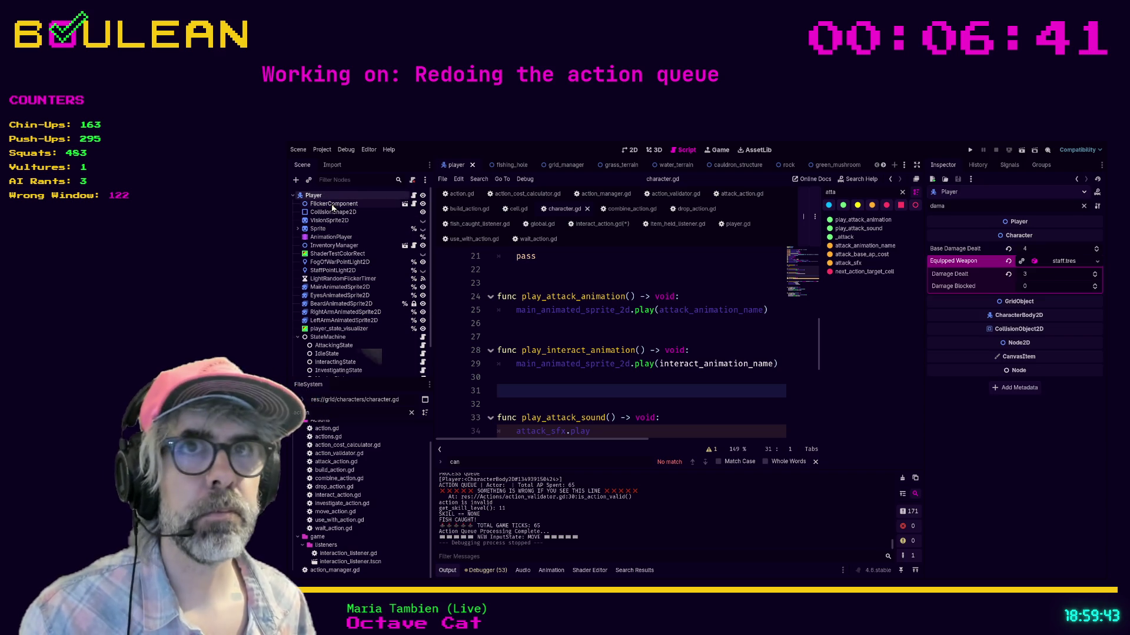
pyautogui.click(1084, 206)
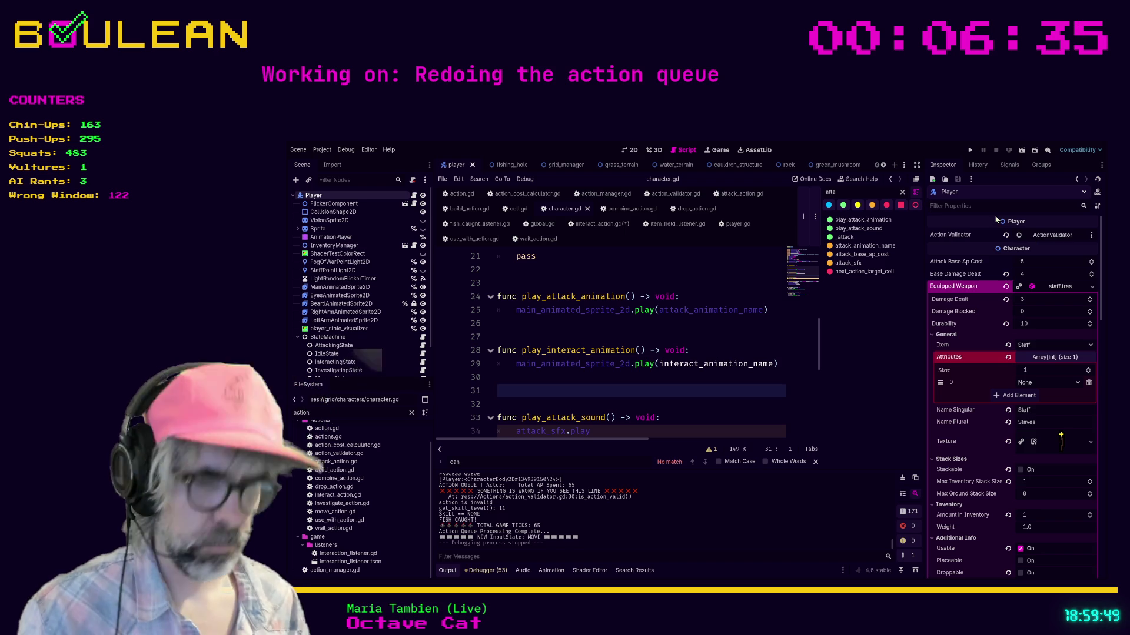
pyautogui.write('animation')
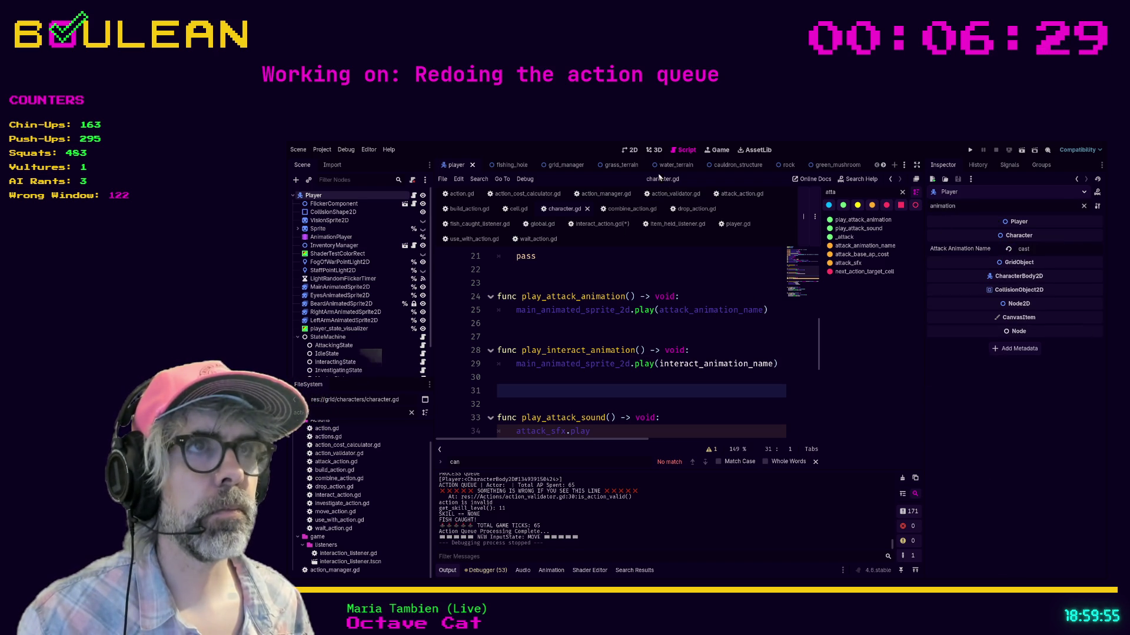
pyautogui.click(654, 268)
# Step: Save the scripts from the interact_animation_name line in character.gd
pyautogui.scroll(7, 653, 266)
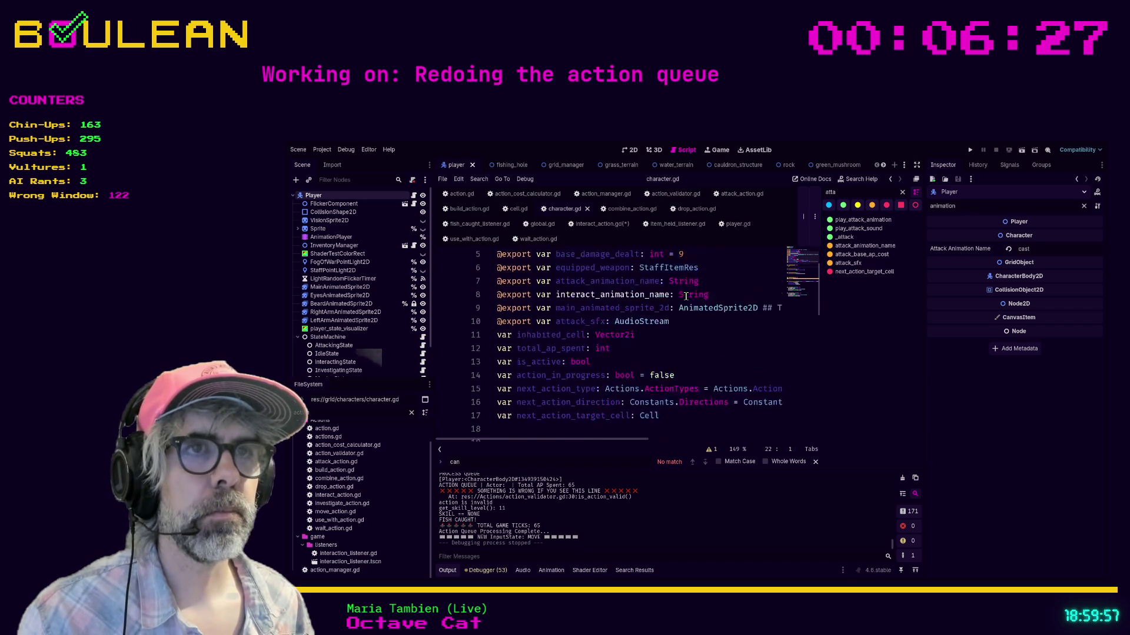
pyautogui.click(710, 351)
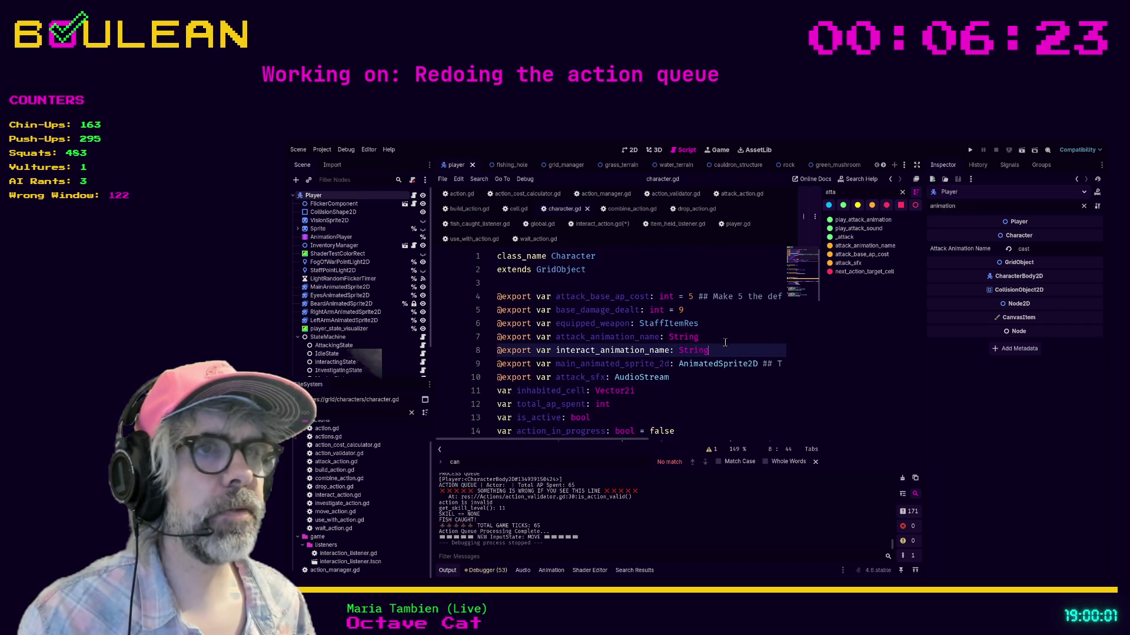
pyautogui.hotkey('ctrl', 's')
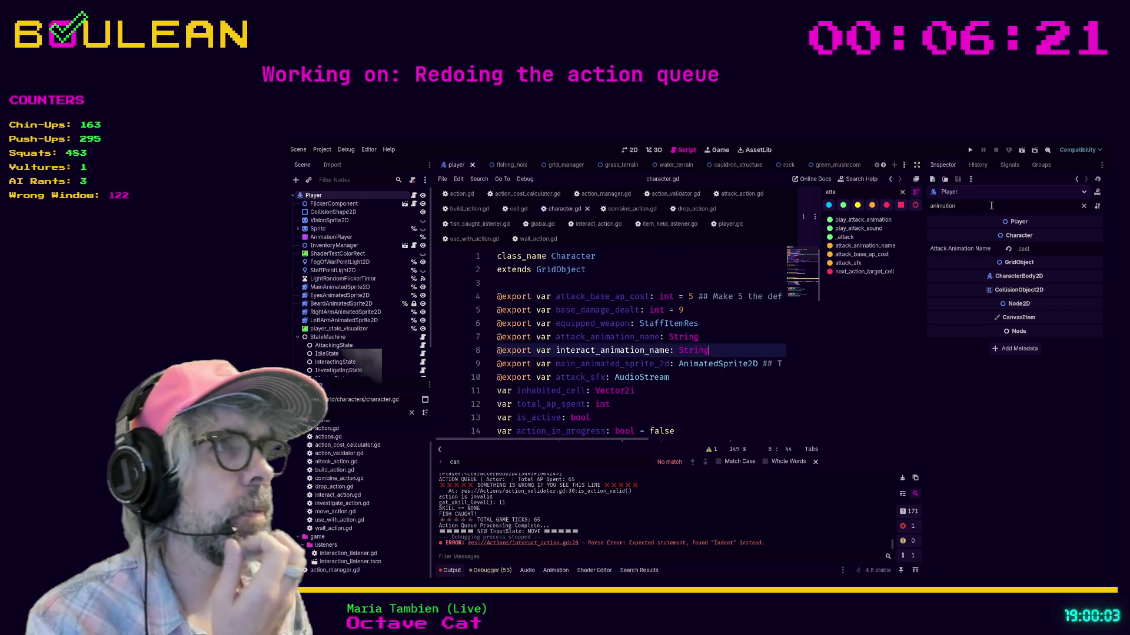
# Step: Filter the Player's Inspector for 'interact_an', then change the filter back to 'animation'
pyautogui.doubleClick(991, 206)
pyautogui.write('interact_an')
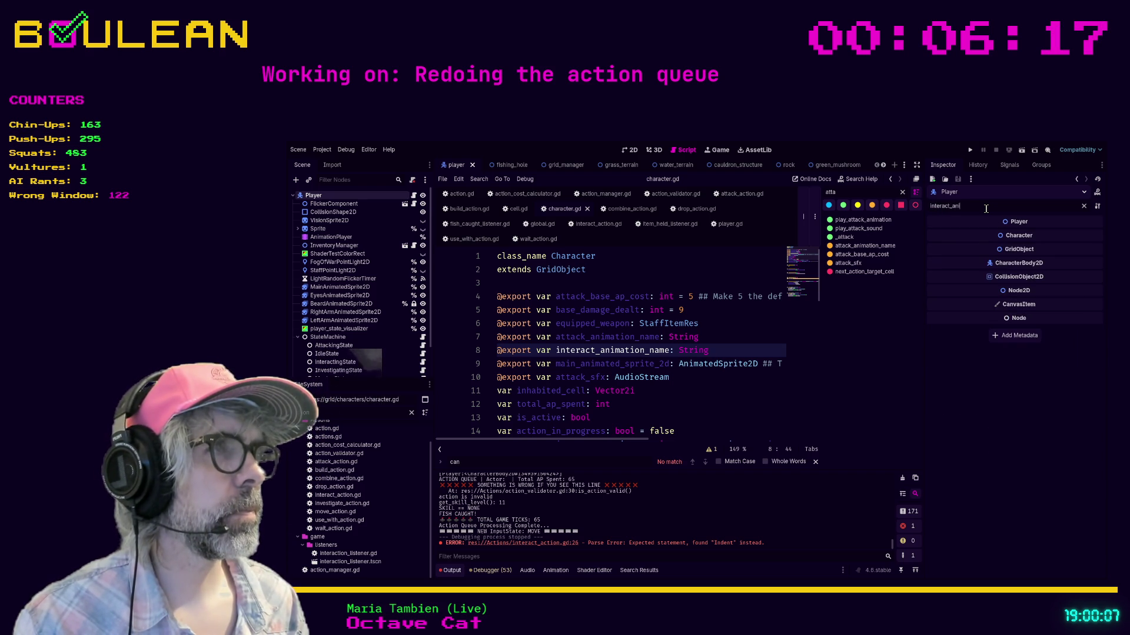
pyautogui.hotkey('ctrl', 'a')
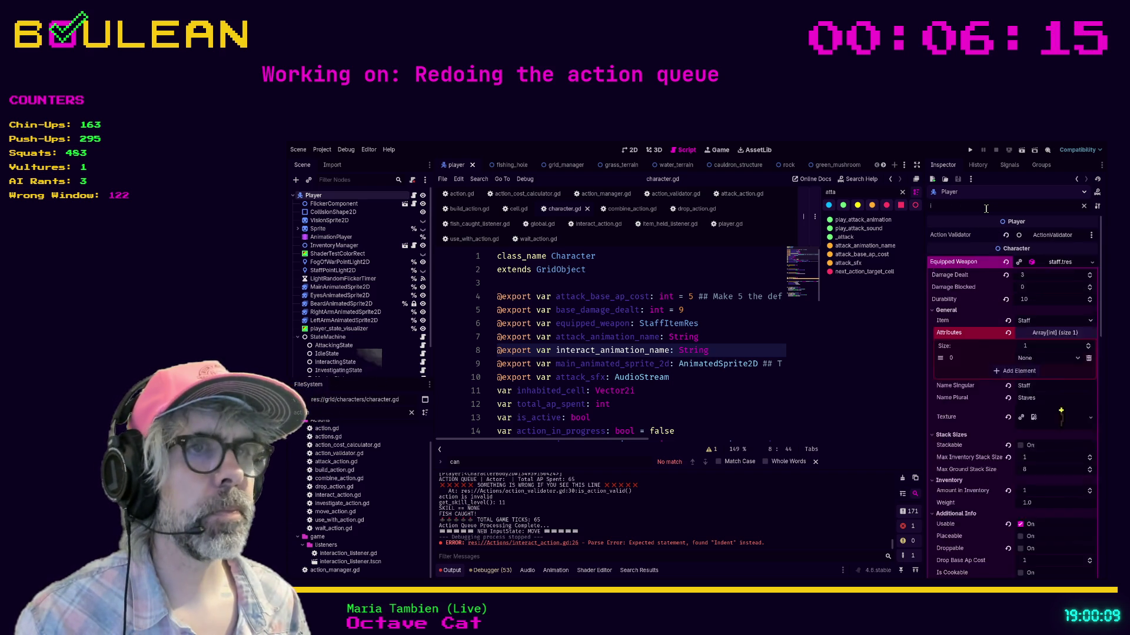
pyautogui.write('animation(')
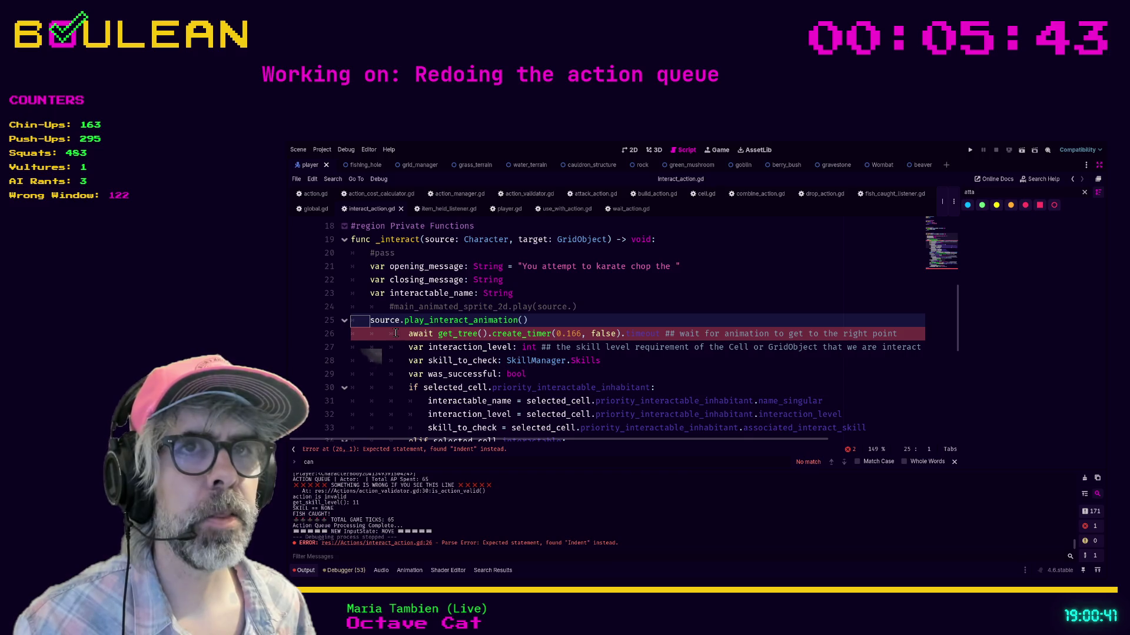
# Step: Delete the await create_timer statement on line 26 of interact_action.gd
pyautogui.click(360, 322)
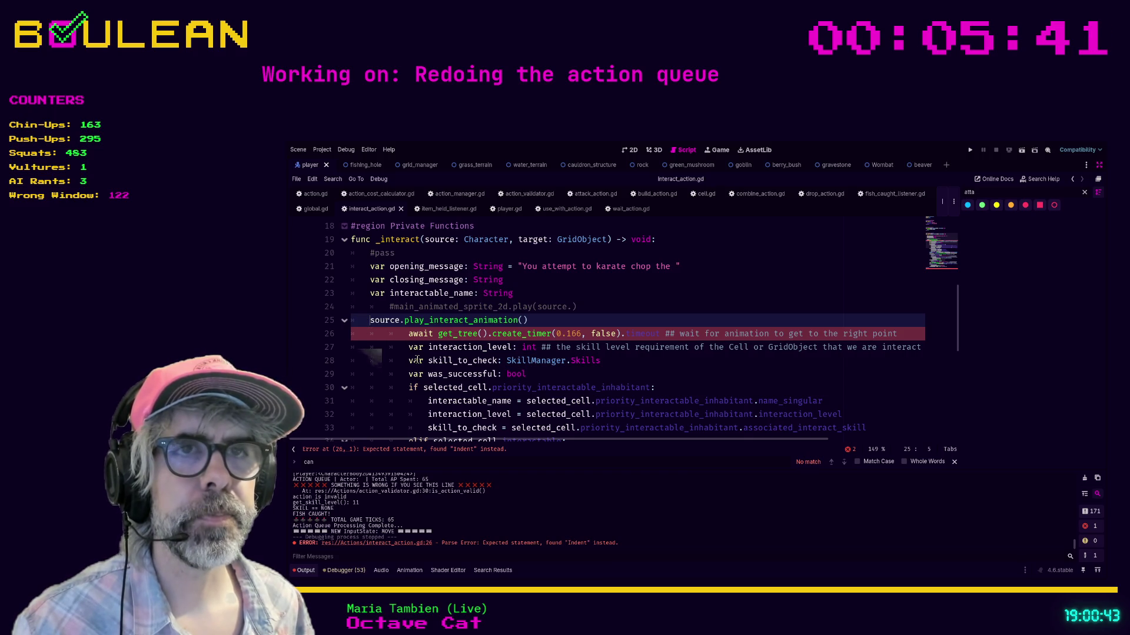
pyautogui.click(402, 335)
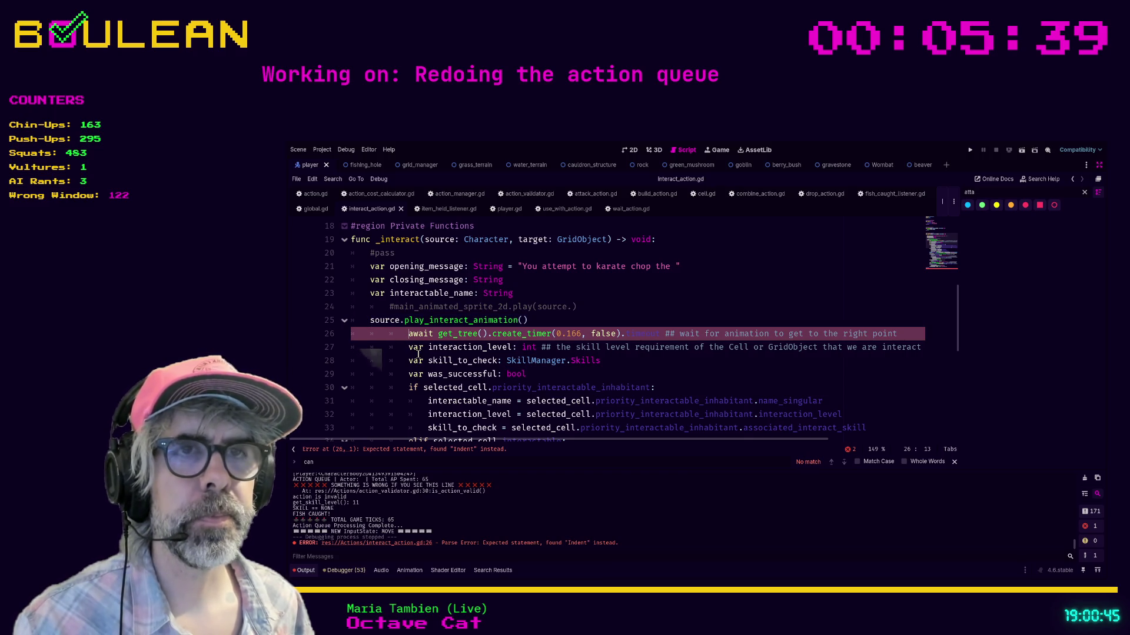
pyautogui.write('#')
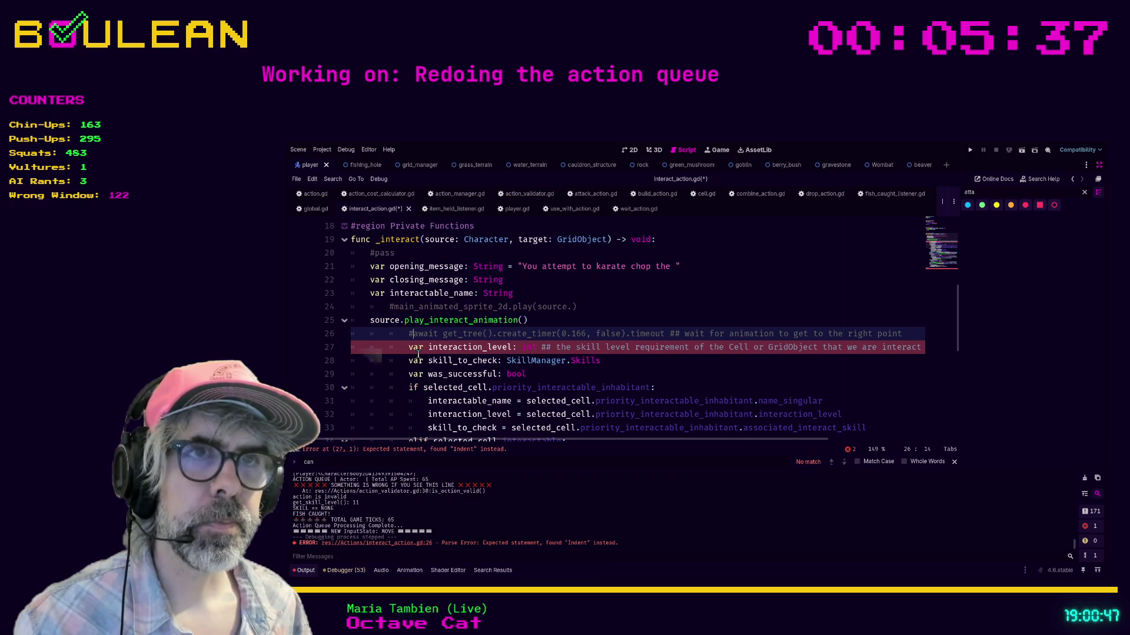
pyautogui.press('BackSpace')
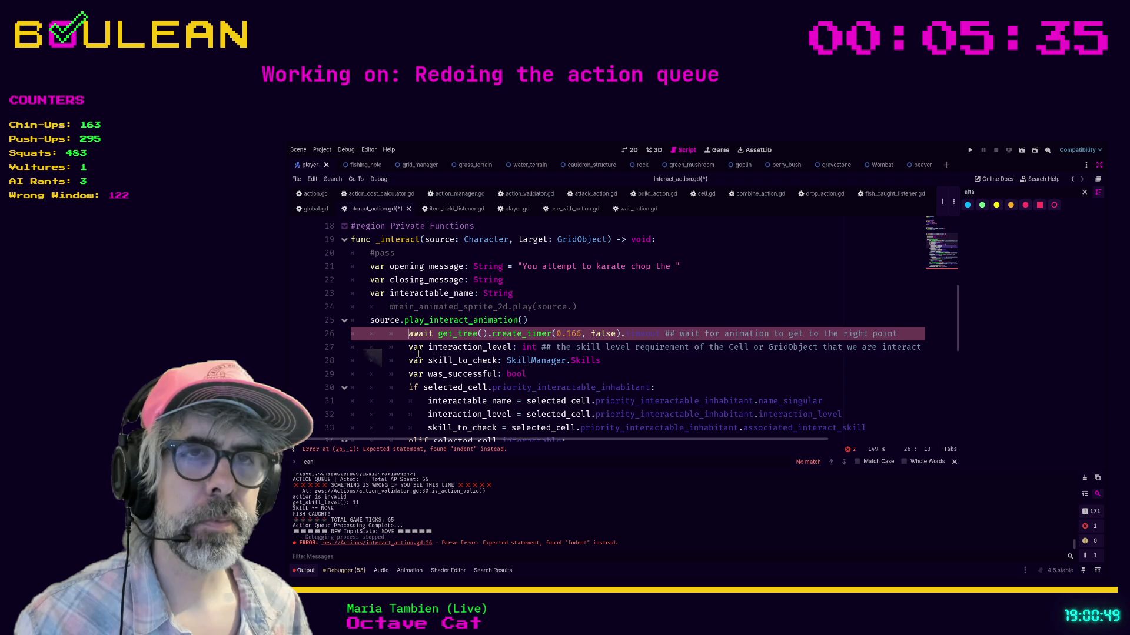
pyautogui.hotkey('shift', 'End')
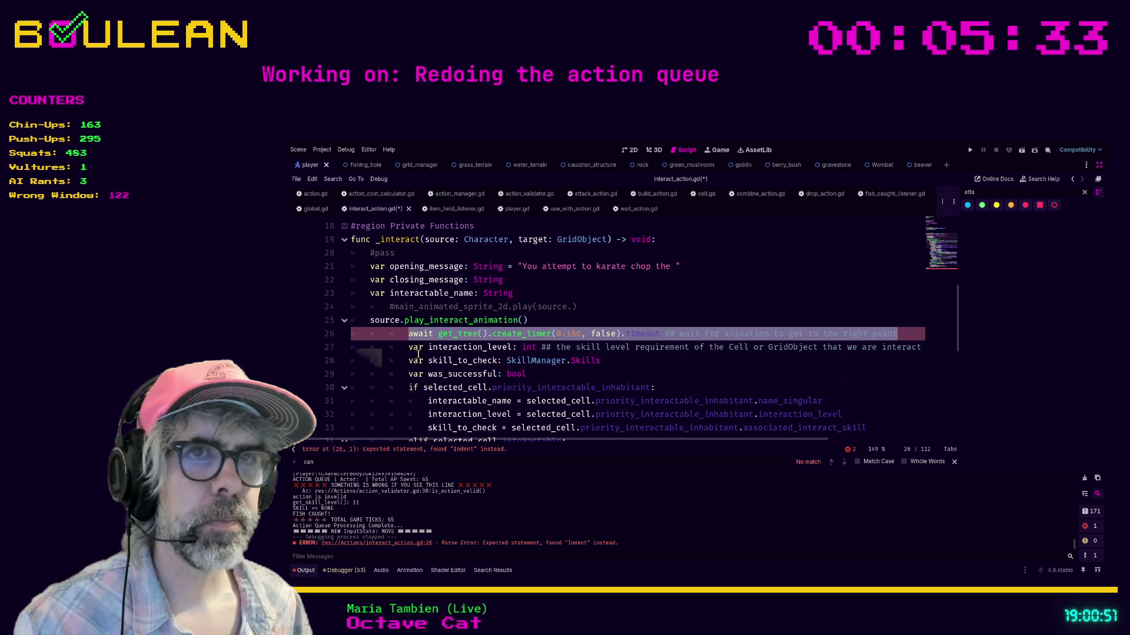
pyautogui.press('BackSpace')
pyautogui.press('BackSpace')
pyautogui.press('BackSpace')
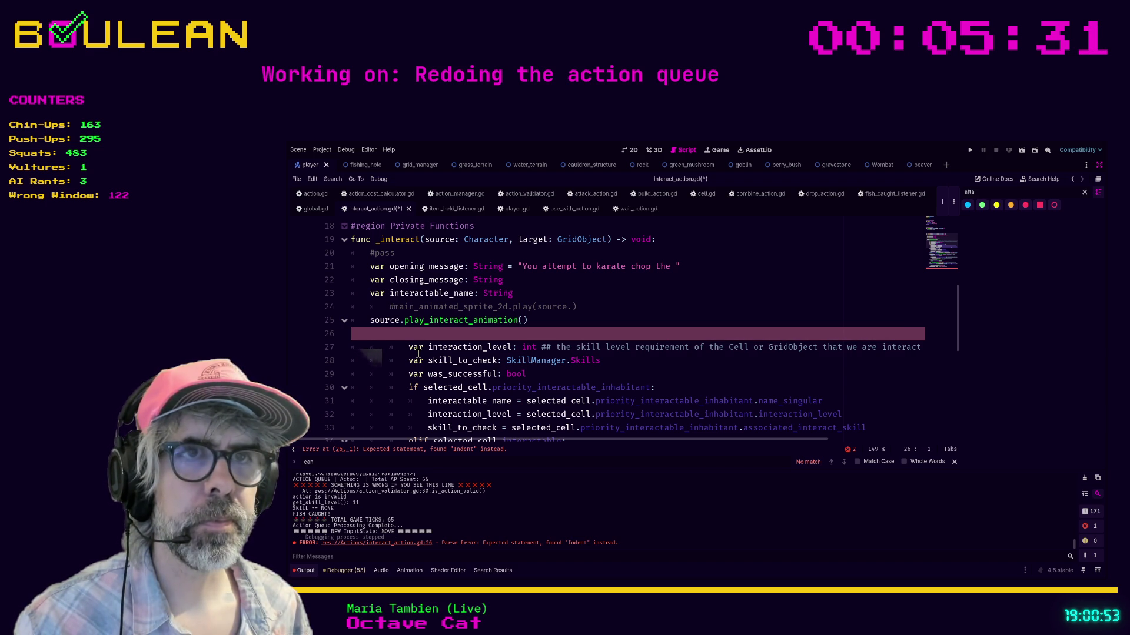
# Step: Move to the interaction_level line, then bring up player.gd's interact code
pyautogui.press('Down')
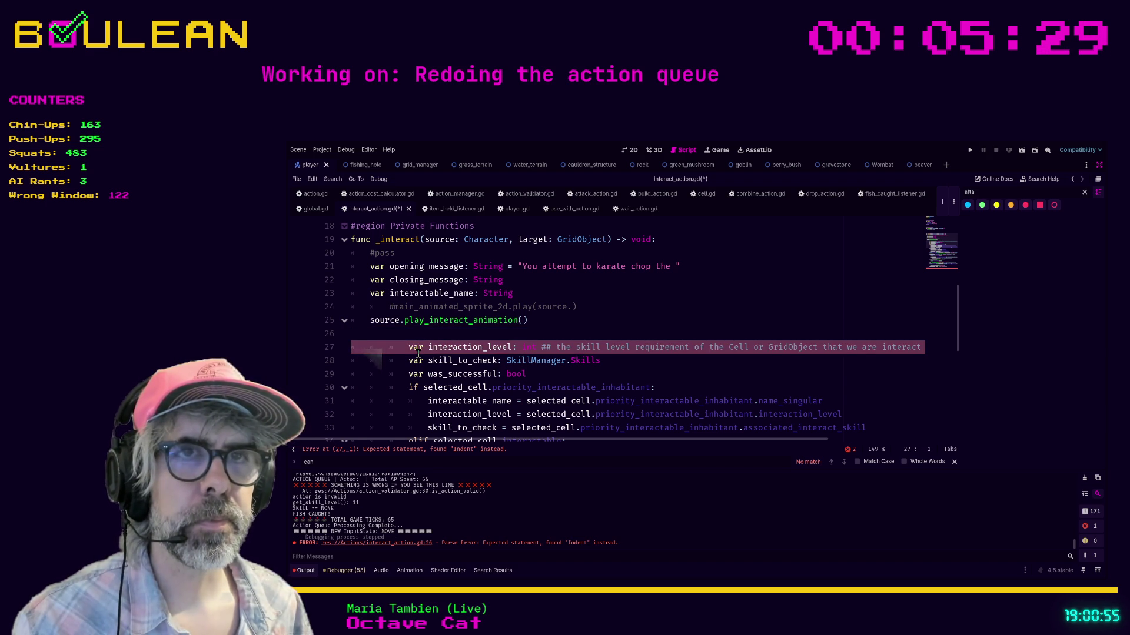
pyautogui.press('End')
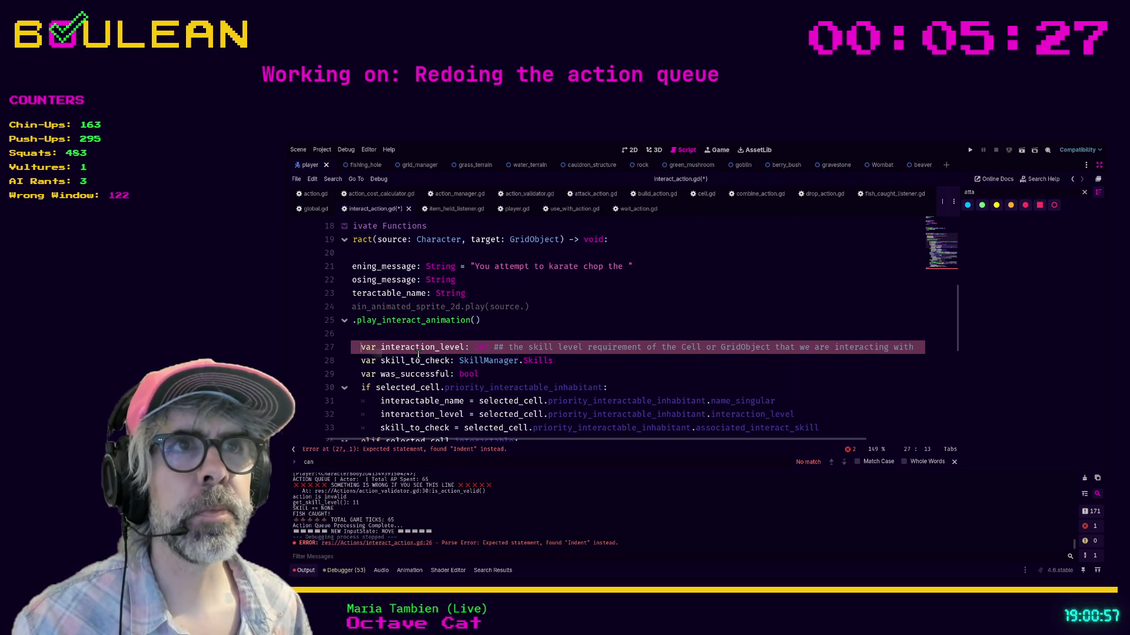
pyautogui.click(512, 209)
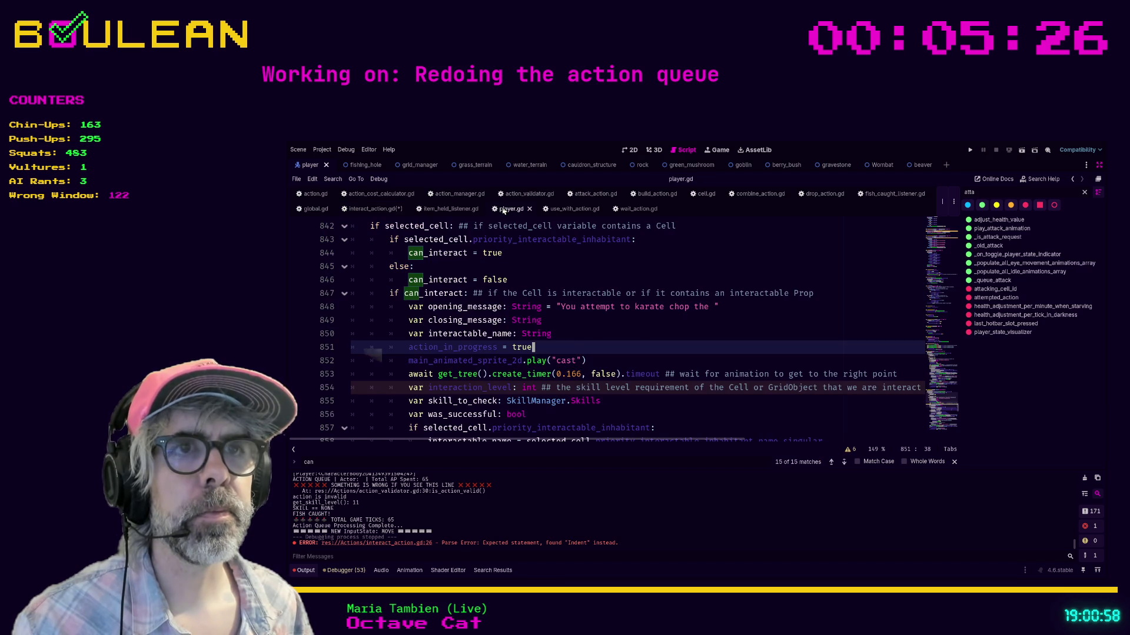
# Step: Save interact_action.gd and bring back the scene, file and property panels
pyautogui.click(564, 333)
pyautogui.hotkey('ctrl', 's')
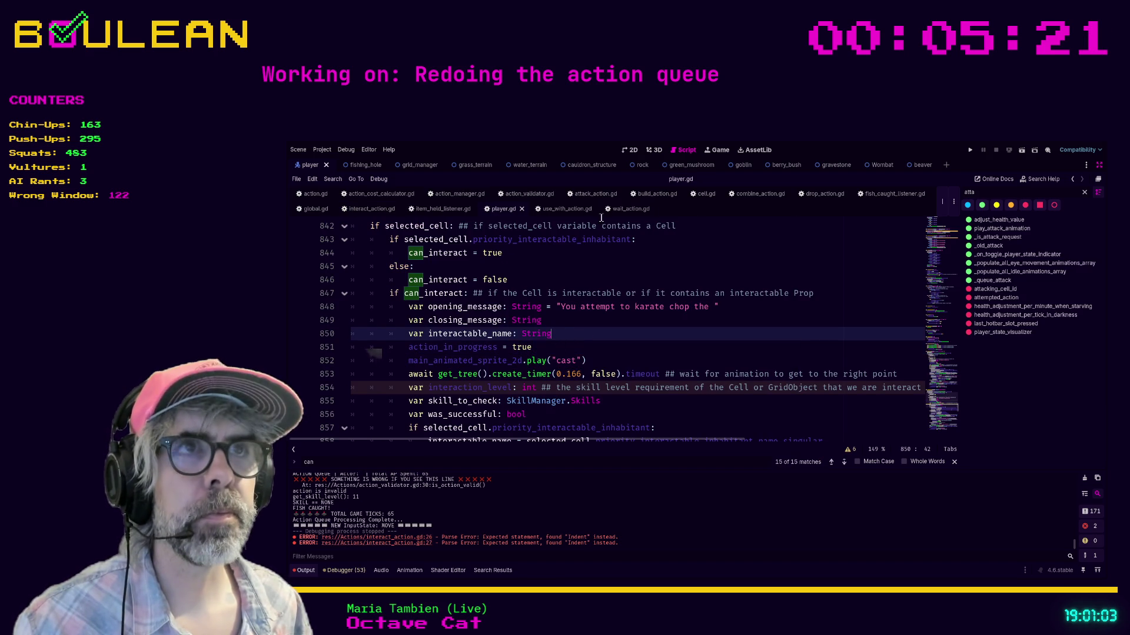
pyautogui.hotkey('ctrl', 'shift', 'F11')
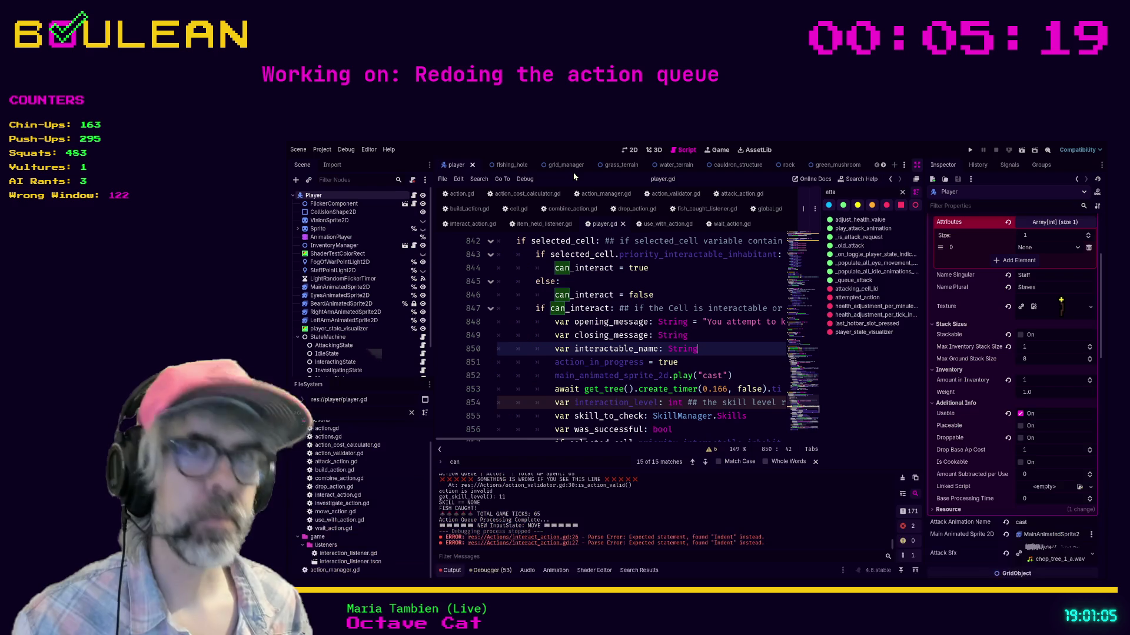
# Step: Check Player's properties filtered by 'interact_ar' then 'anima', then hide the side panels again
pyautogui.click(335, 203)
pyautogui.click(334, 197)
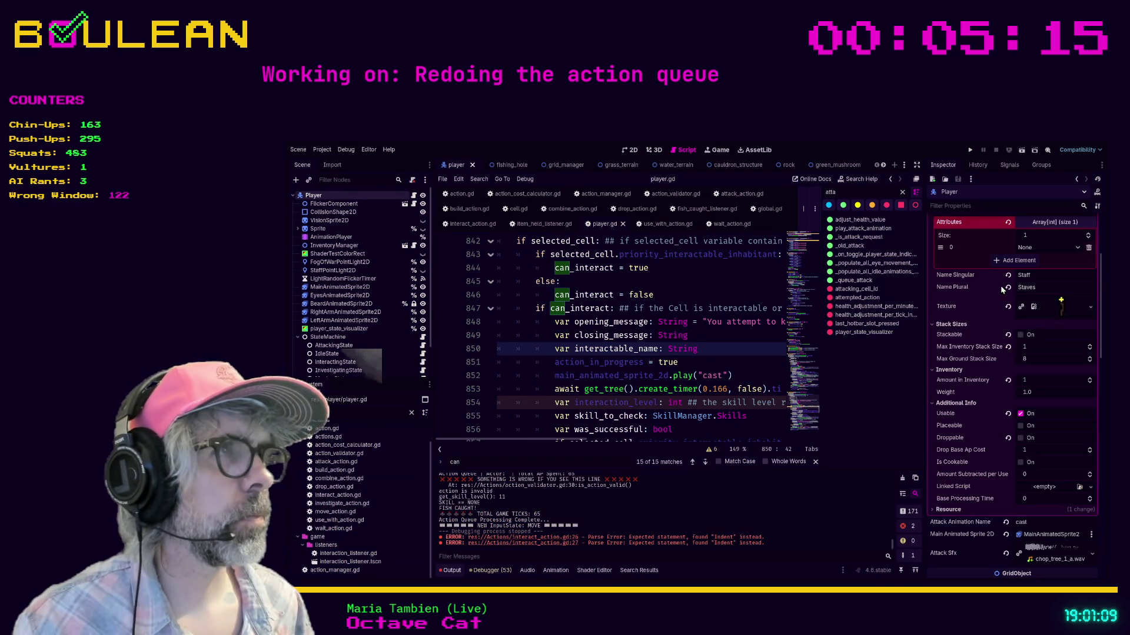
pyautogui.scroll(-3, 1003, 282)
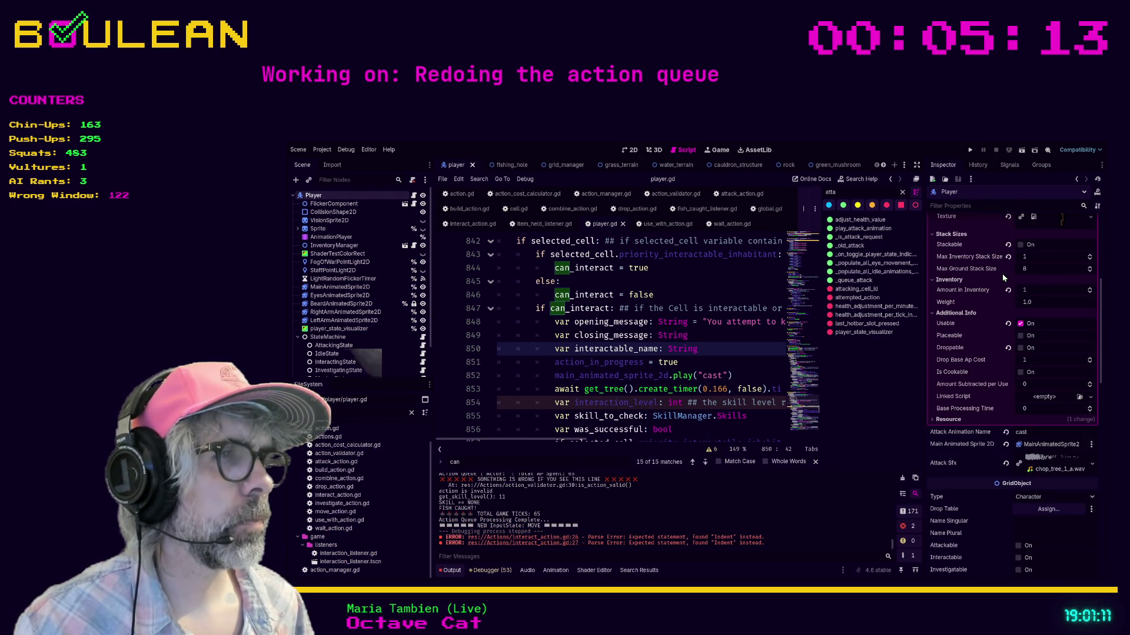
pyautogui.scroll(8, 1003, 278)
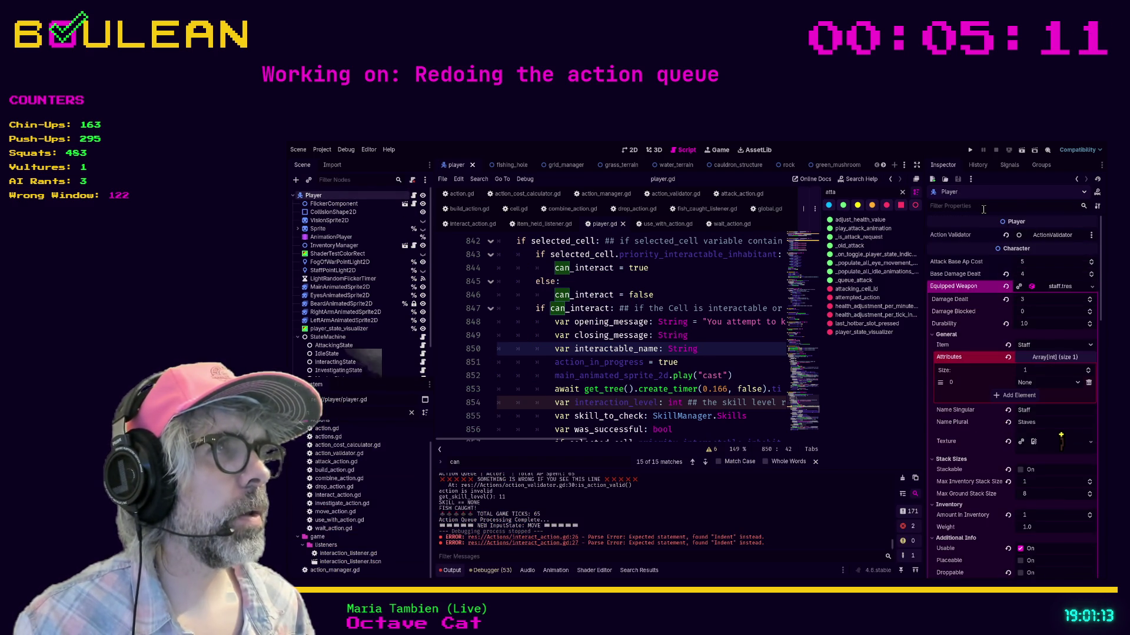
pyautogui.click(983, 209)
pyautogui.write('inter')
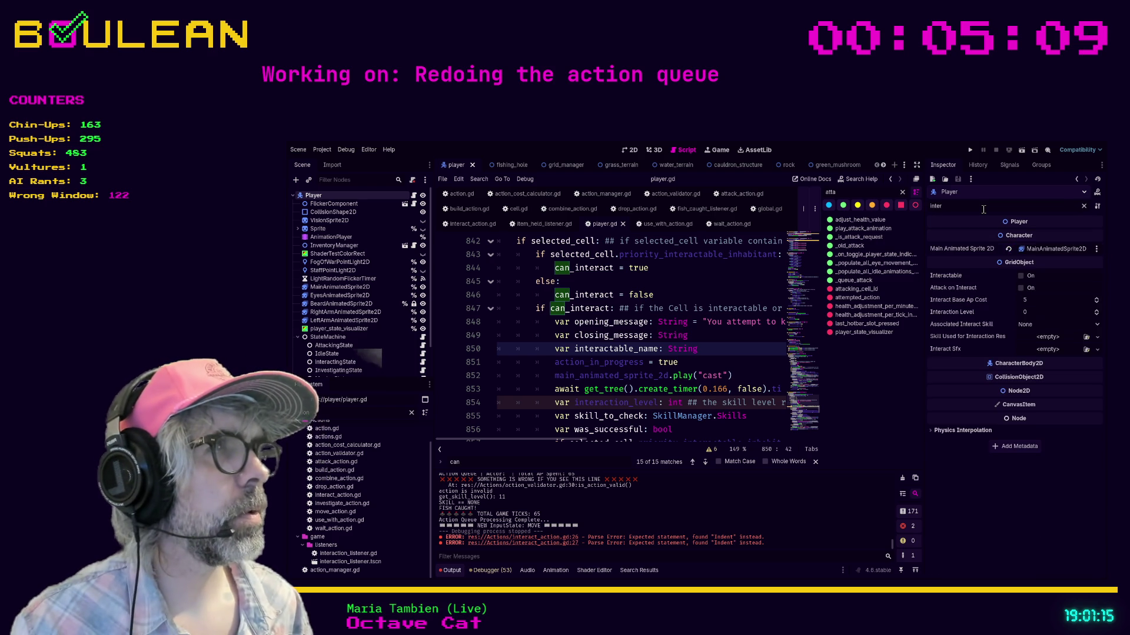
pyautogui.write('act')
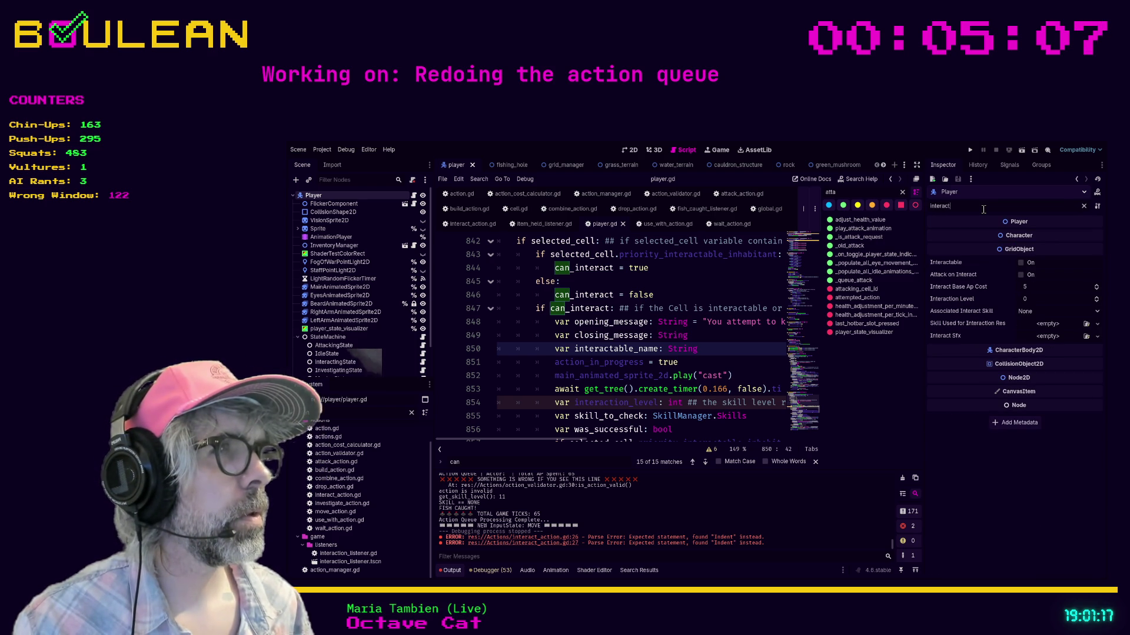
pyautogui.write('_ar')
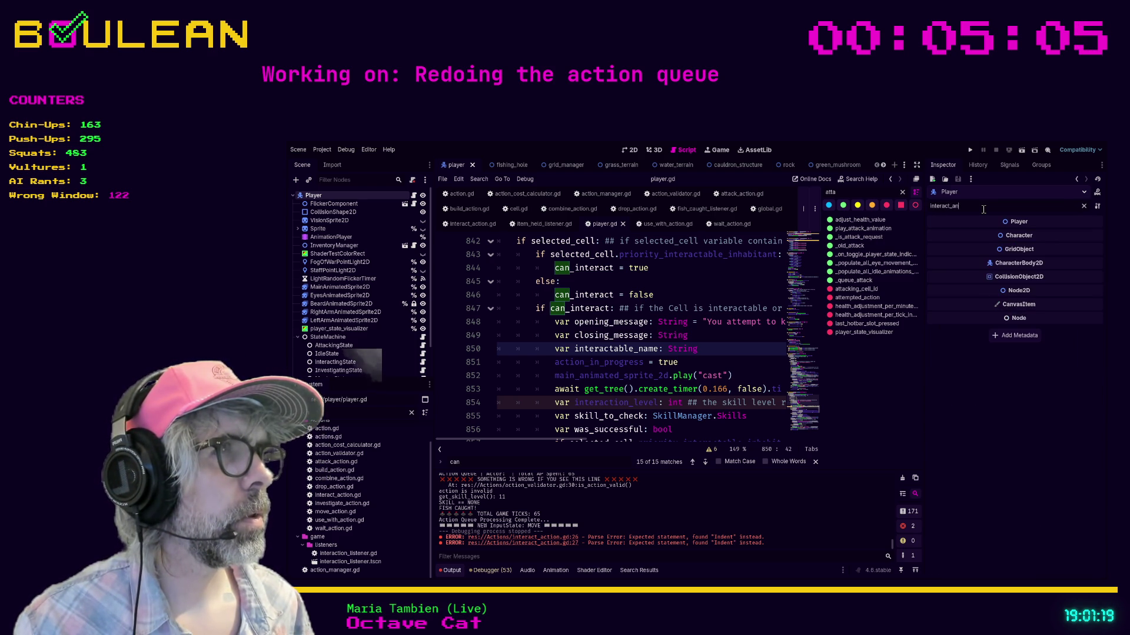
pyautogui.hotkey('ctrl', 'a')
pyautogui.write('anima')
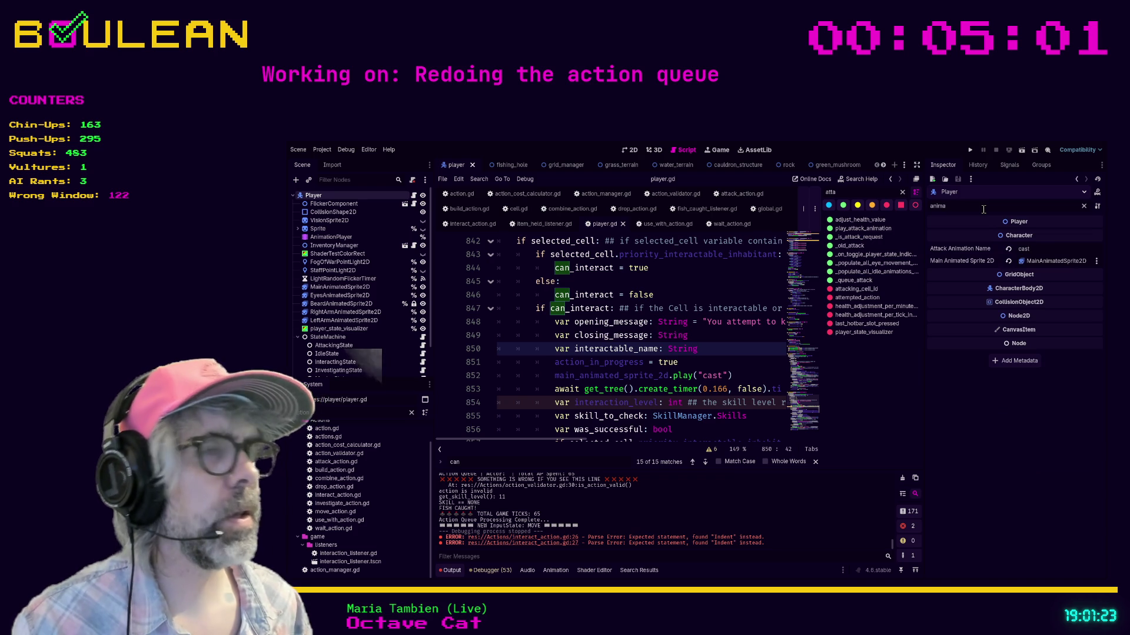
pyautogui.click(727, 296)
pyautogui.hotkey('ctrl', 'shift', 'F11')
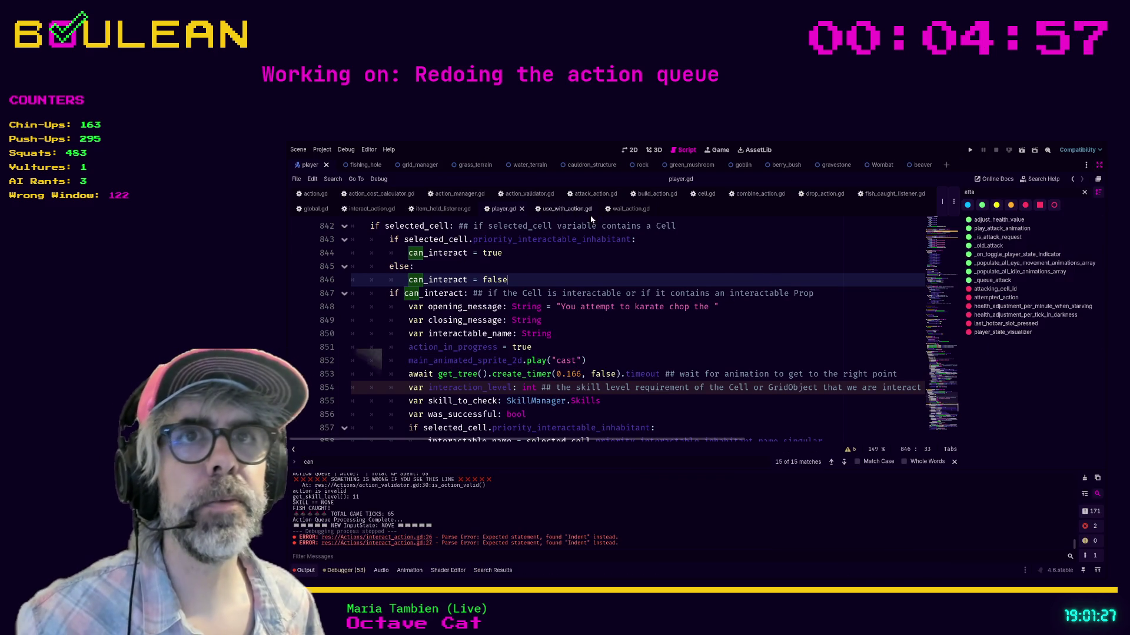
# Step: View play_interact_animation's definition in character.gd and come back to interact_action.gd
pyautogui.click(372, 209)
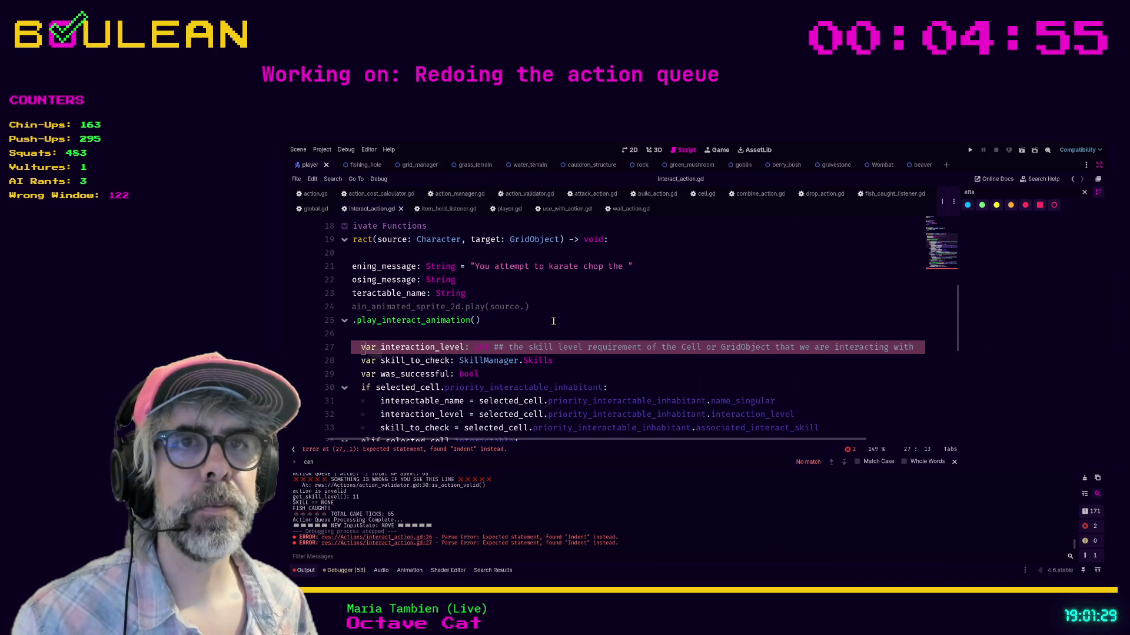
pyautogui.click(553, 320)
pyautogui.hscroll(-3, 506, 436)
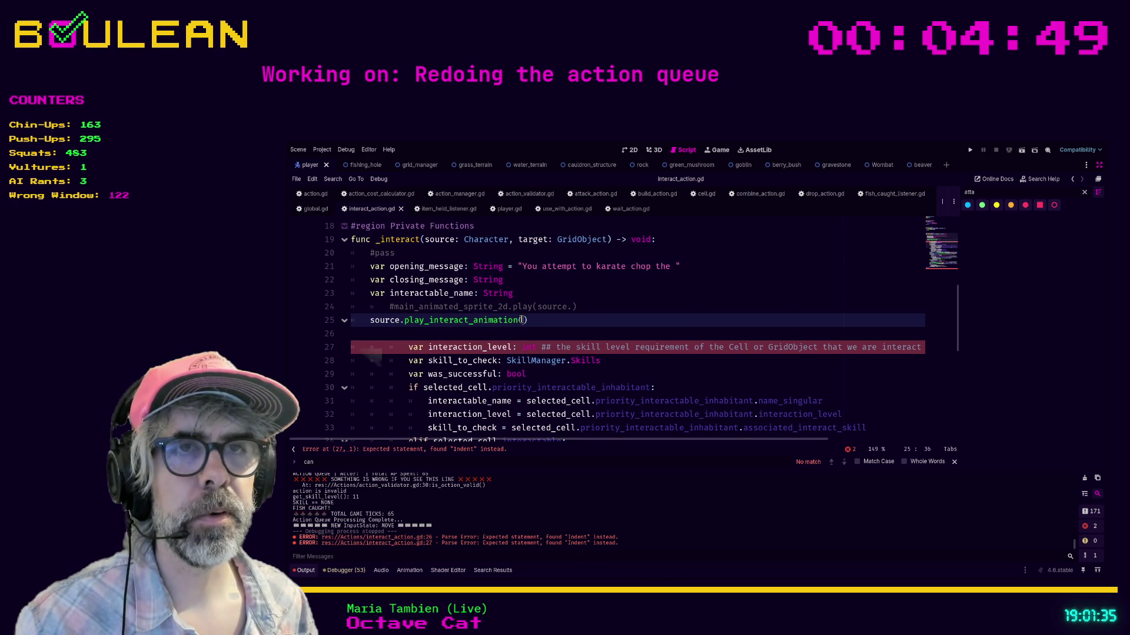
pyautogui.keyDown('ctrl'); pyautogui.click(471, 324); pyautogui.keyUp('ctrl')
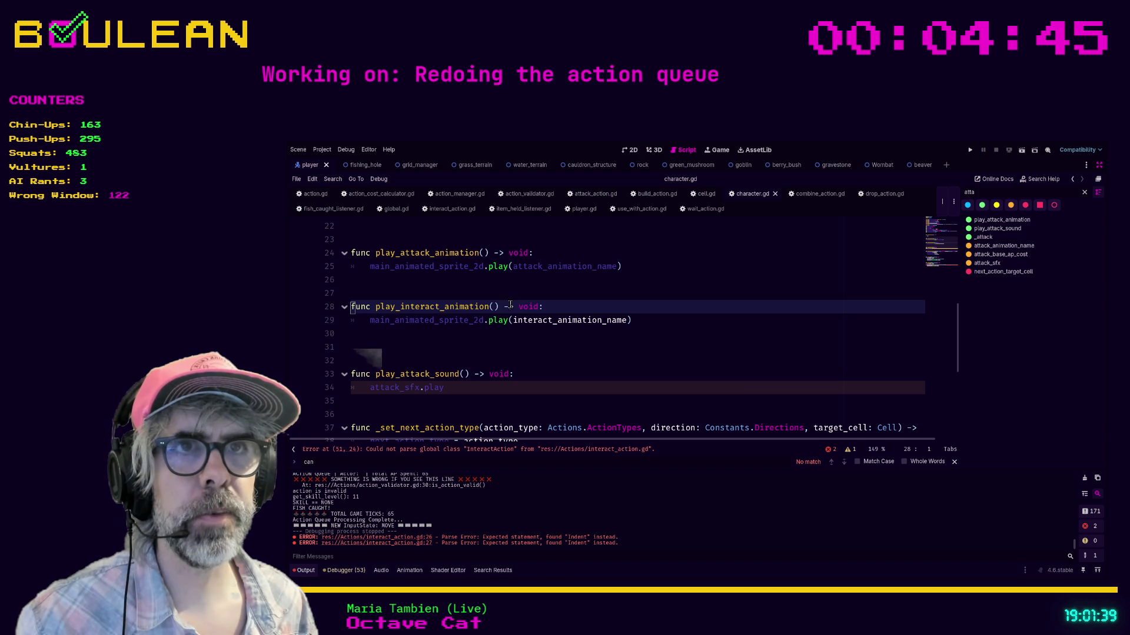
pyautogui.click(450, 210)
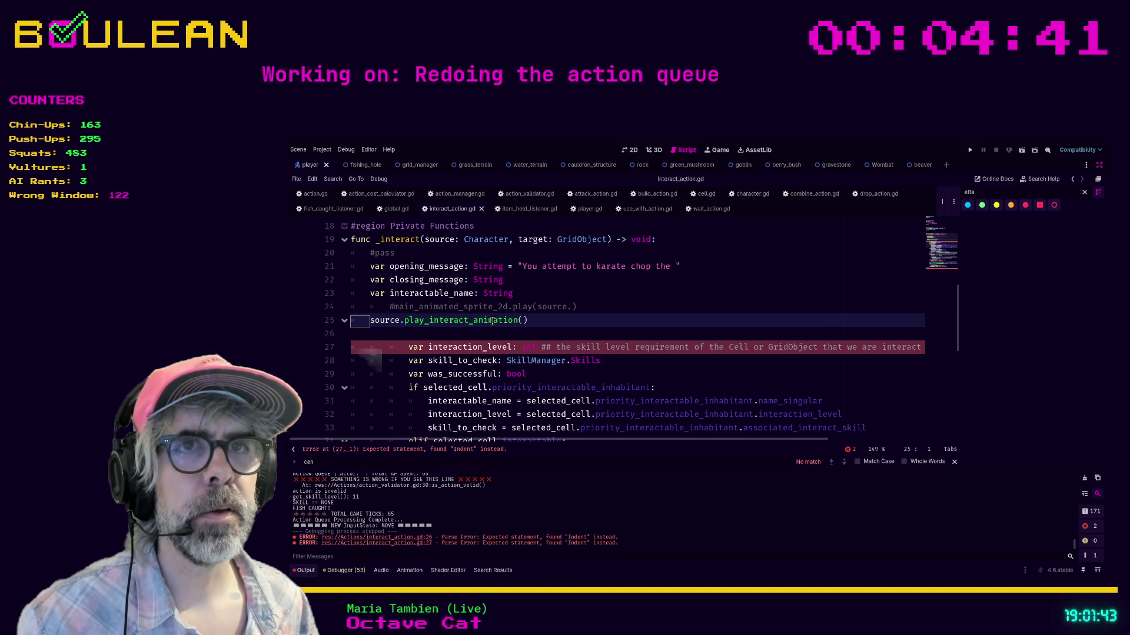
# Step: Dedent the interaction_level line and remove blank line 26 so it follows the call
pyautogui.click(375, 325)
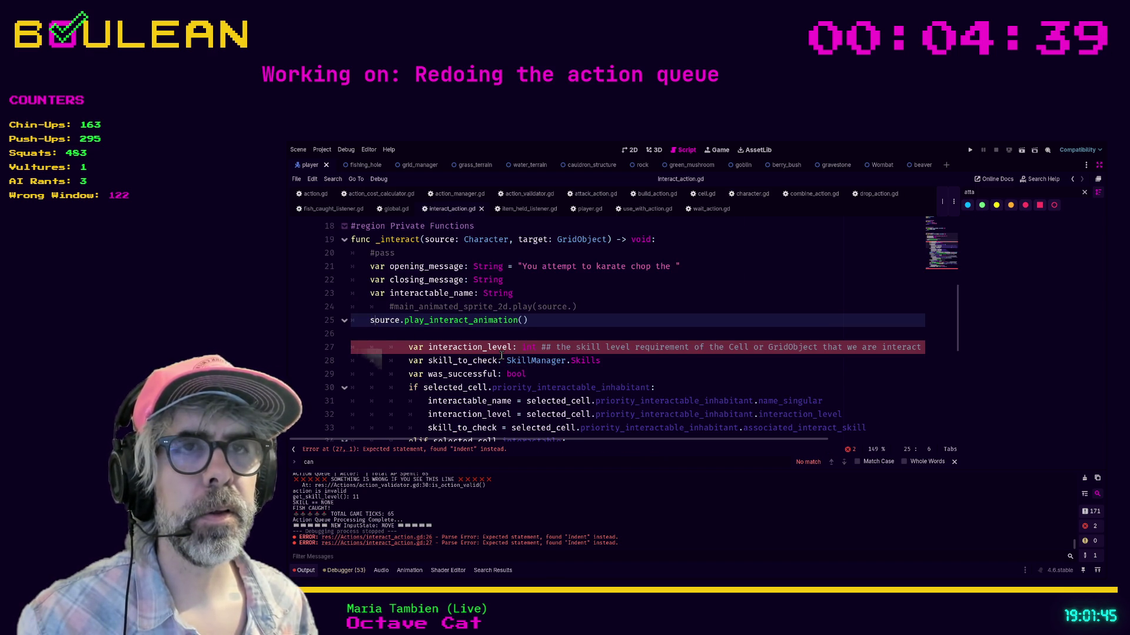
pyautogui.press('Down')
pyautogui.press('Down')
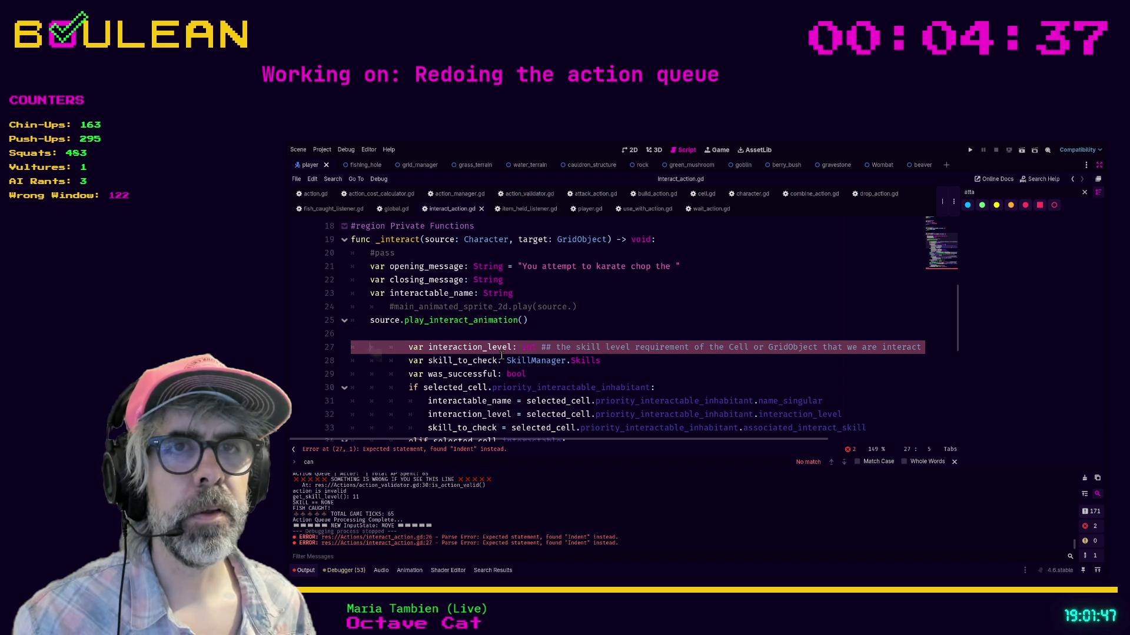
pyautogui.hotkey('shift', 'Tab')
pyautogui.hotkey('shift', 'Tab')
pyautogui.press('Up')
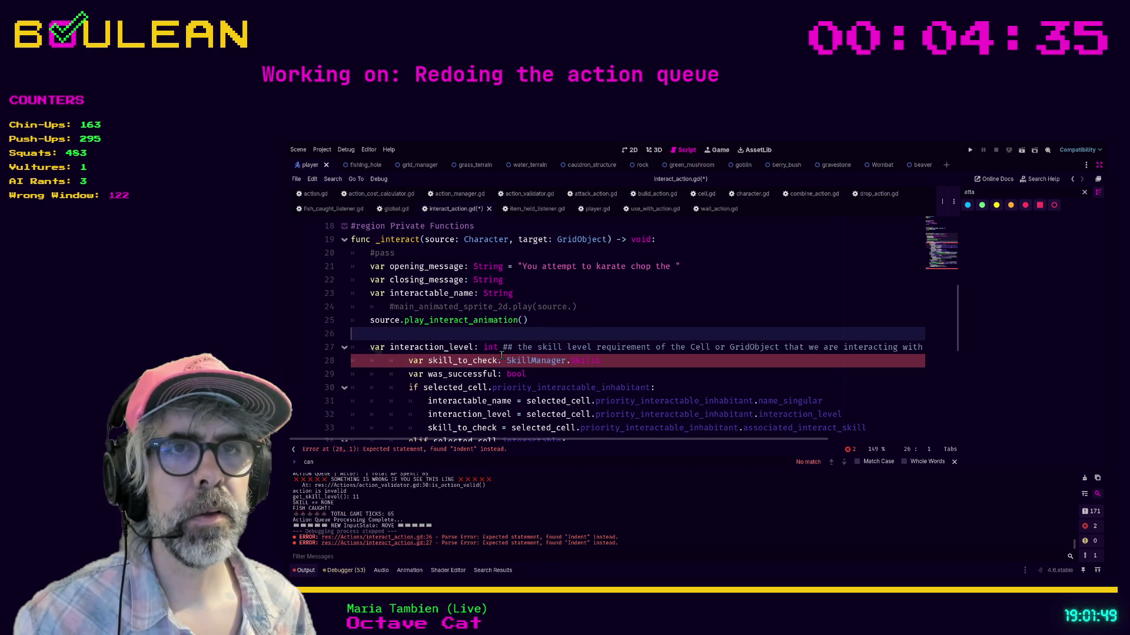
pyautogui.press('BackSpace')
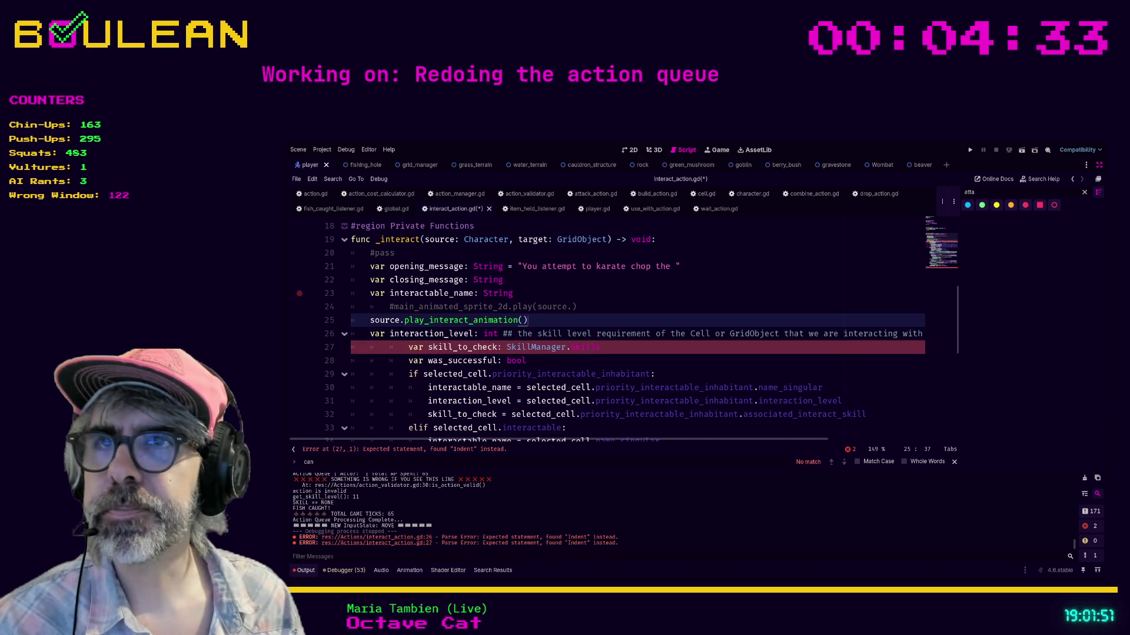
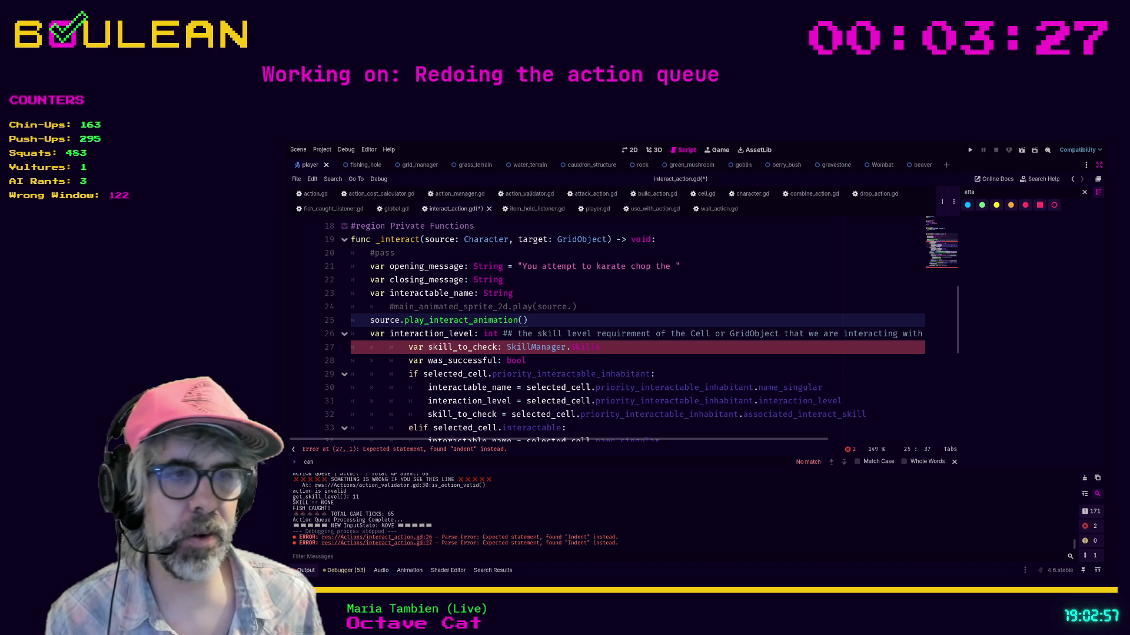
# Step: Search the web for 'octave cat' in a new Brave tab and scroll through the results
pyautogui.hotkey('alt', 'Tab')
pyautogui.hotkey('ctrl', 't')
pyautogui.write('oc')
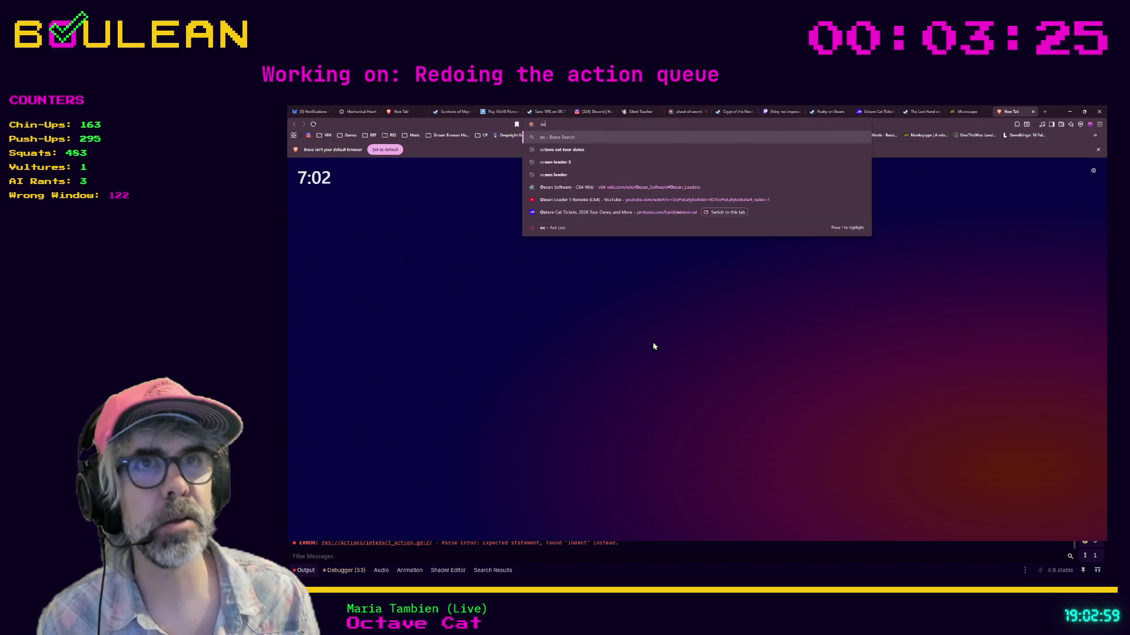
pyautogui.write('tave cat')
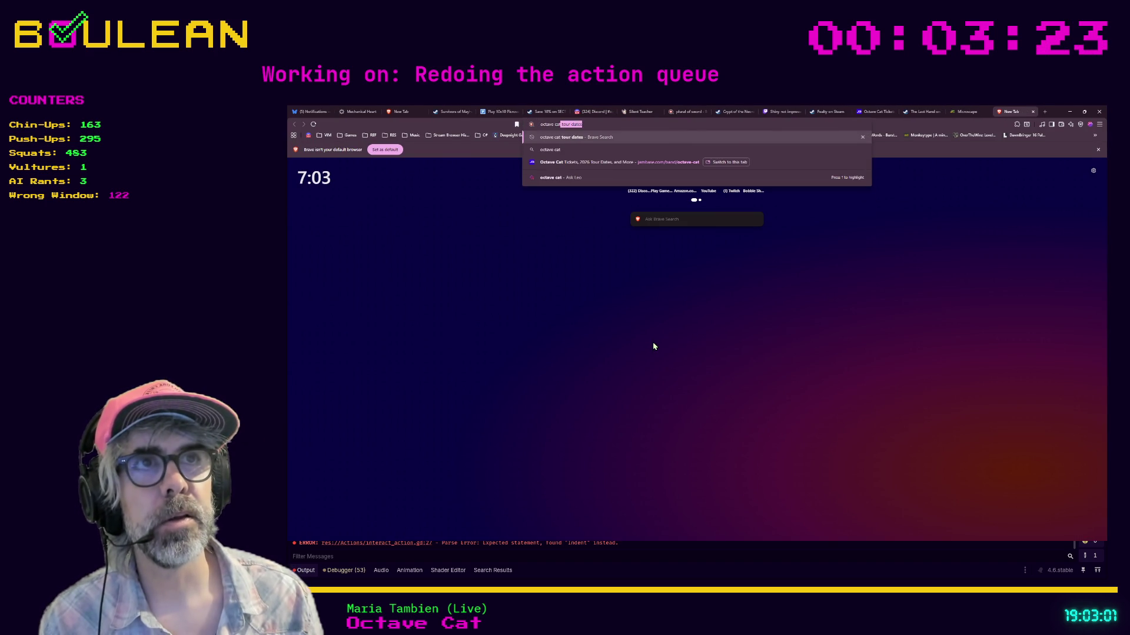
pyautogui.press('Delete')
pyautogui.press('Return')
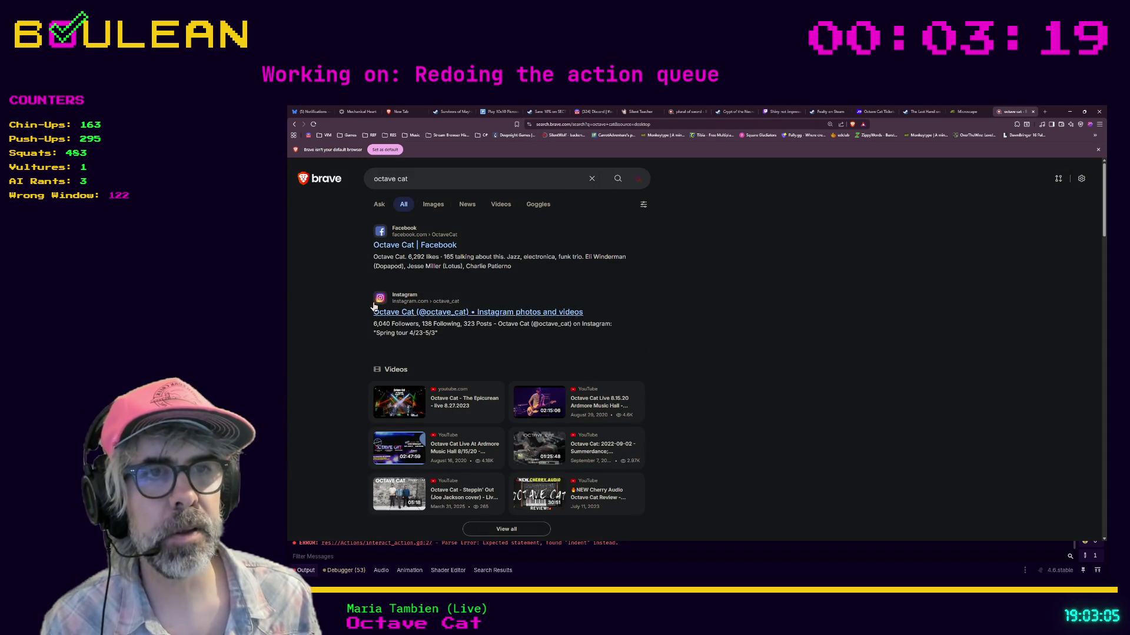
pyautogui.scroll(-3, 385, 290)
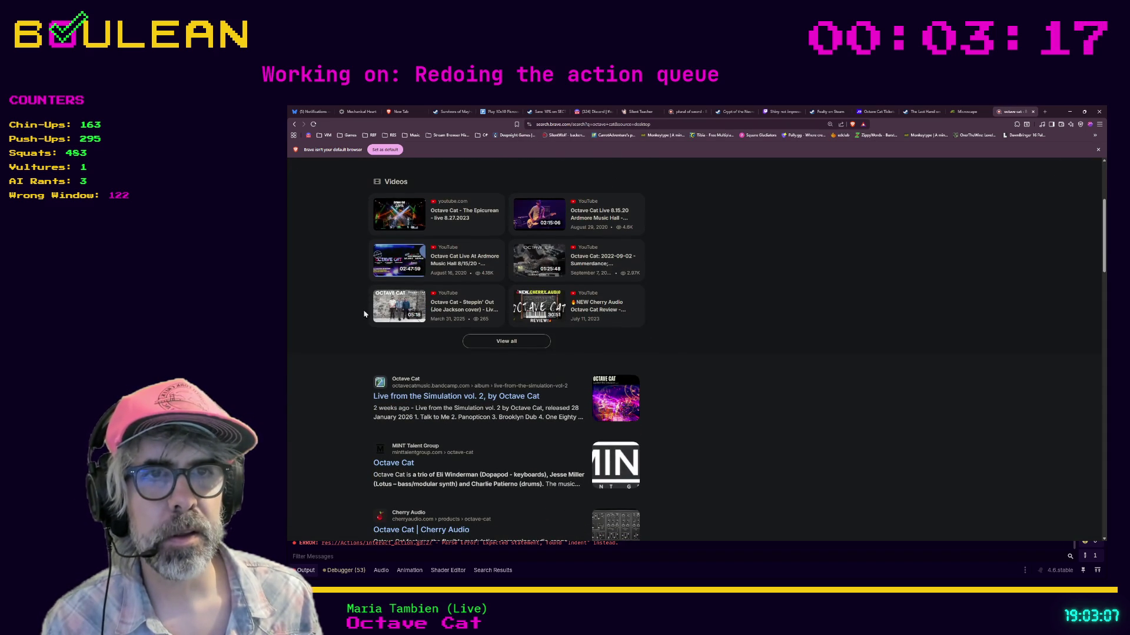
pyautogui.scroll(-1, 344, 393)
pyautogui.scroll(-1, 343, 393)
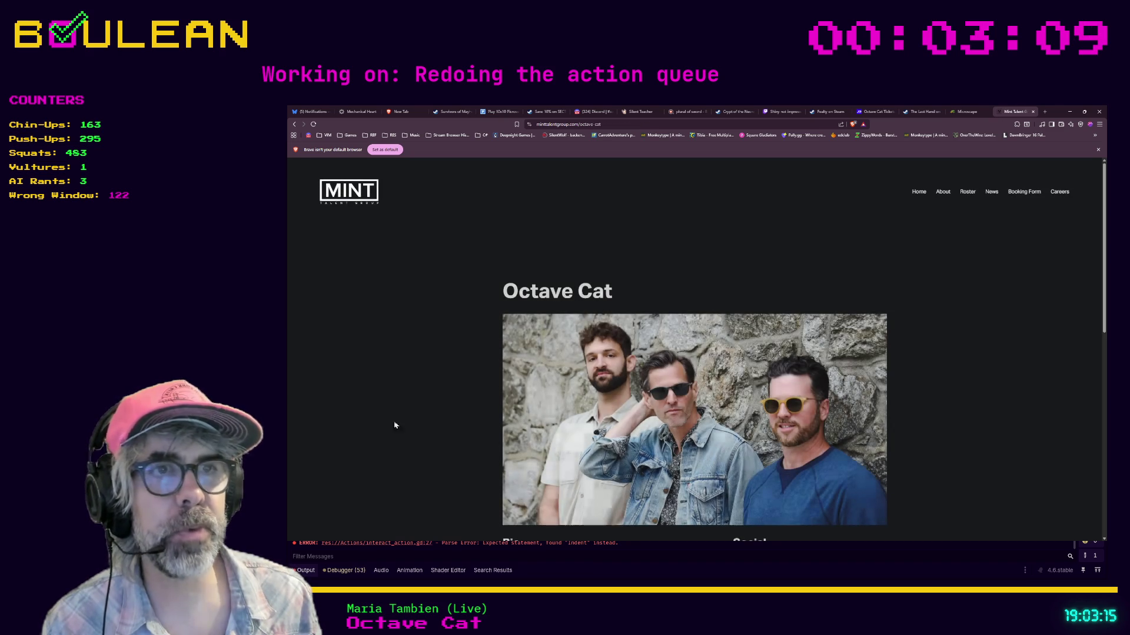
# Step: Read the Bio section of the MINT Talent Group Octave Cat page, highlighting a few words
pyautogui.scroll(-2, 398, 343)
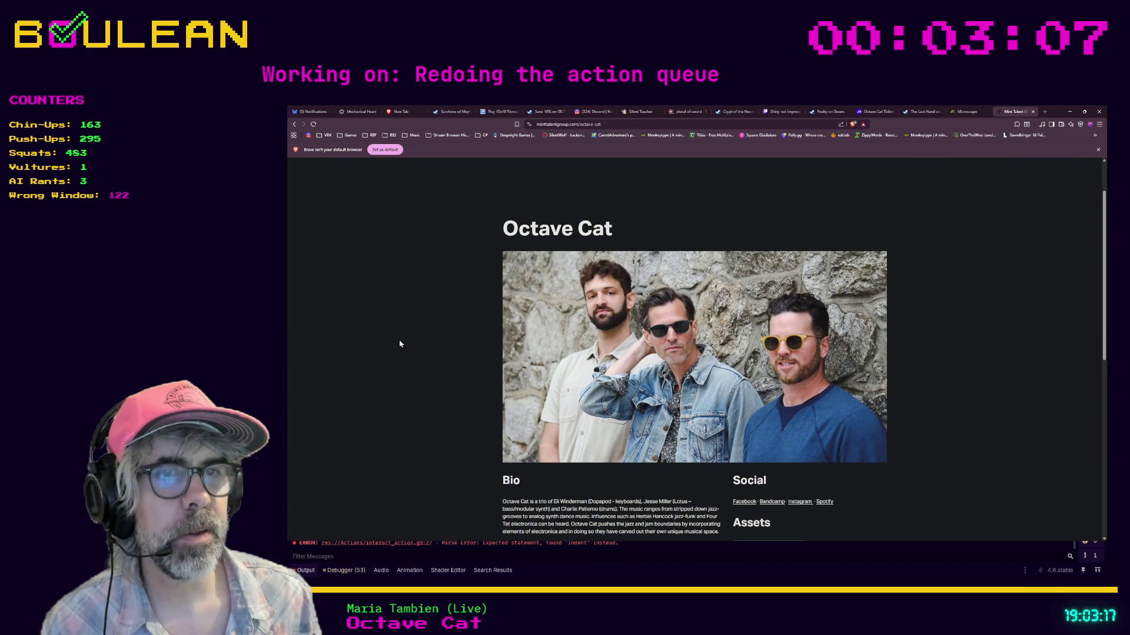
pyautogui.scroll(-1, 400, 343)
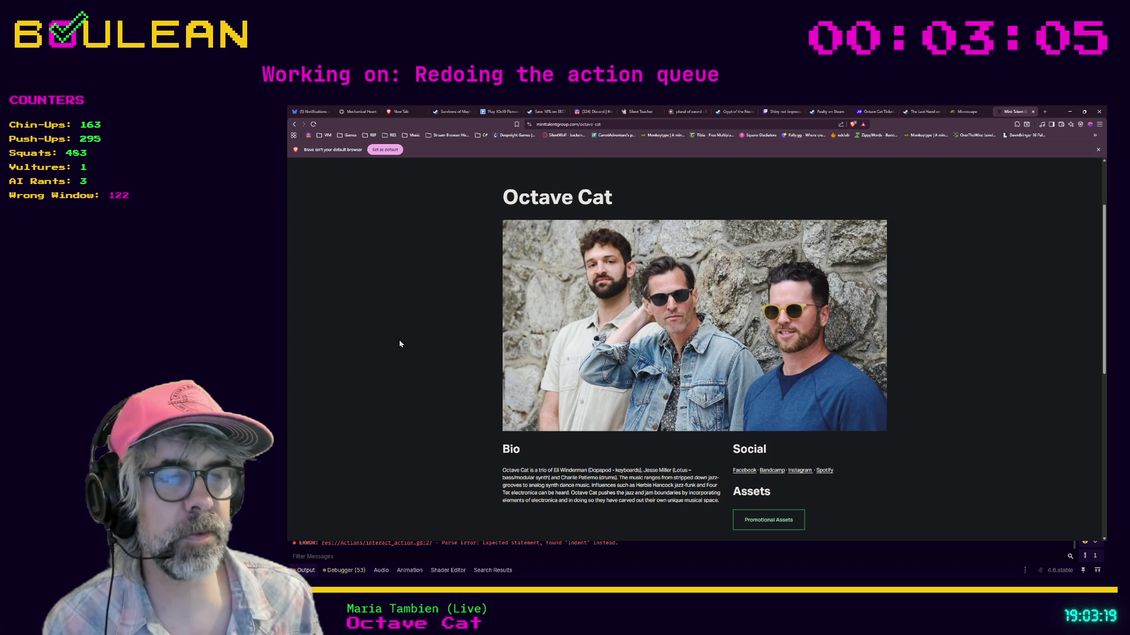
pyautogui.scroll(-1, 400, 344)
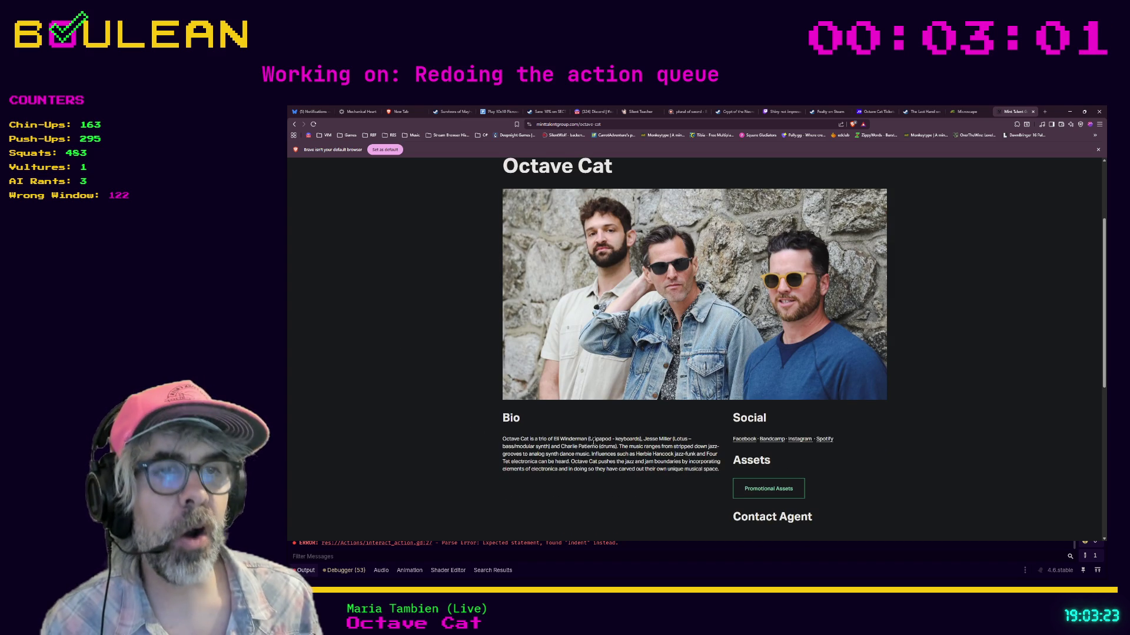
pyautogui.moveTo(600, 442); pyautogui.dragTo(610, 440)
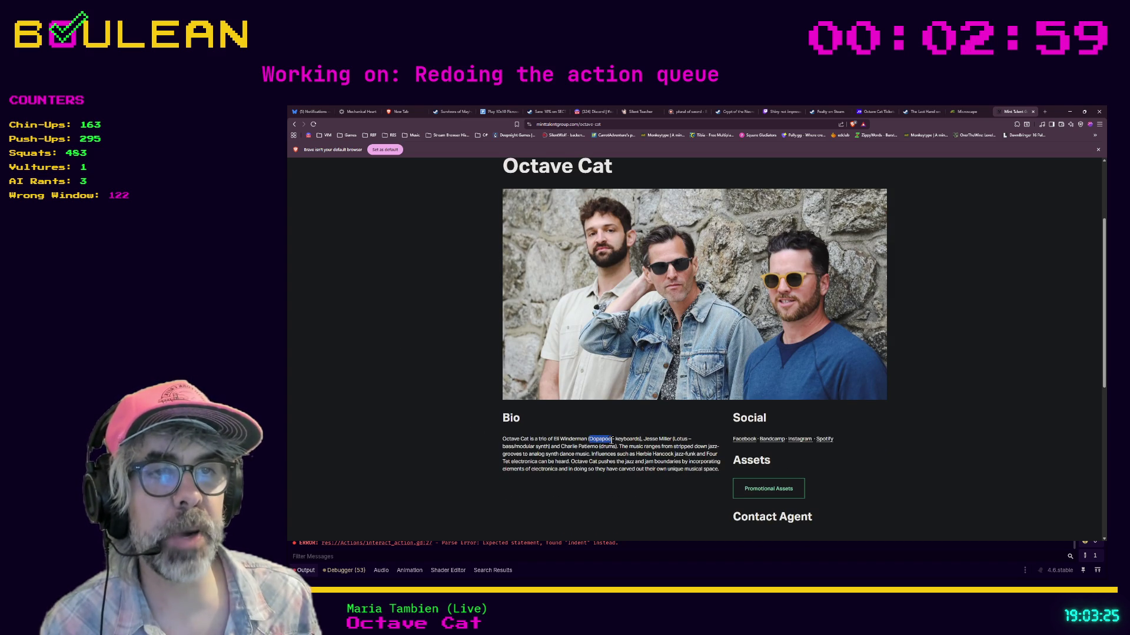
pyautogui.moveTo(554, 440); pyautogui.dragTo(587, 441)
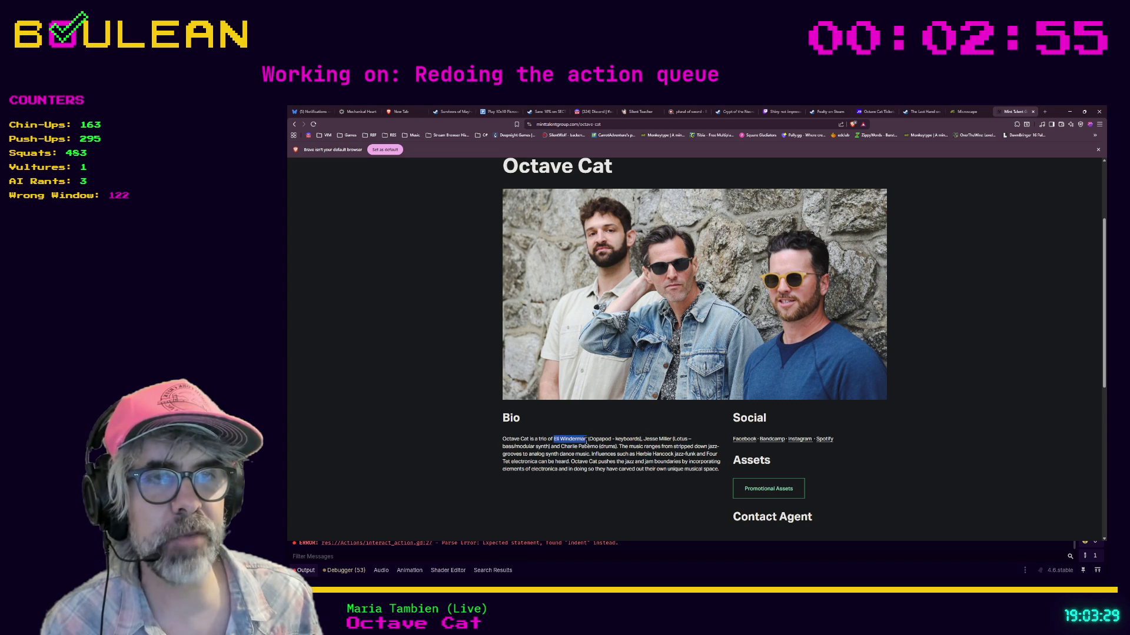
pyautogui.click(585, 442)
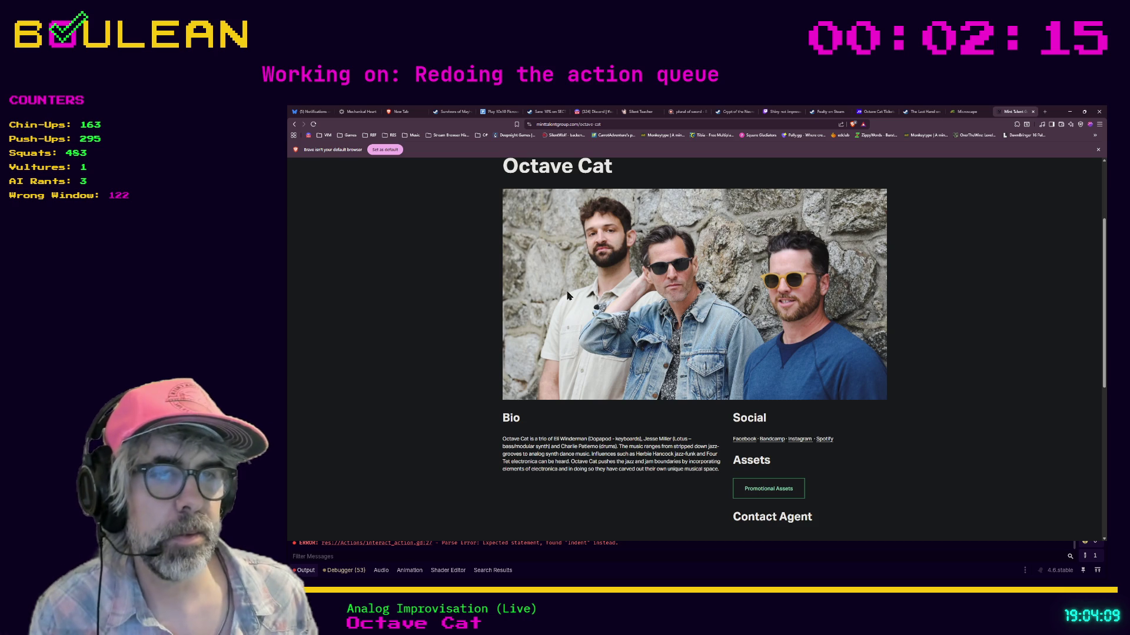
# Step: Scroll through the Contact Agent section, then minimize Brave to return to Godot
pyautogui.scroll(-1, 559, 396)
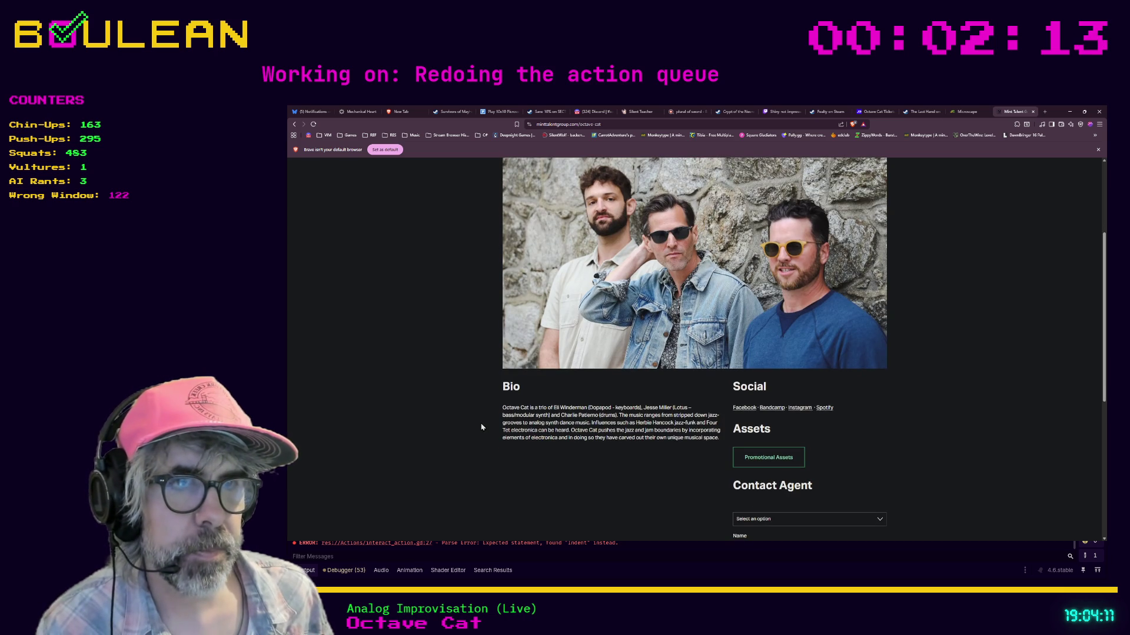
pyautogui.scroll(-2, 481, 428)
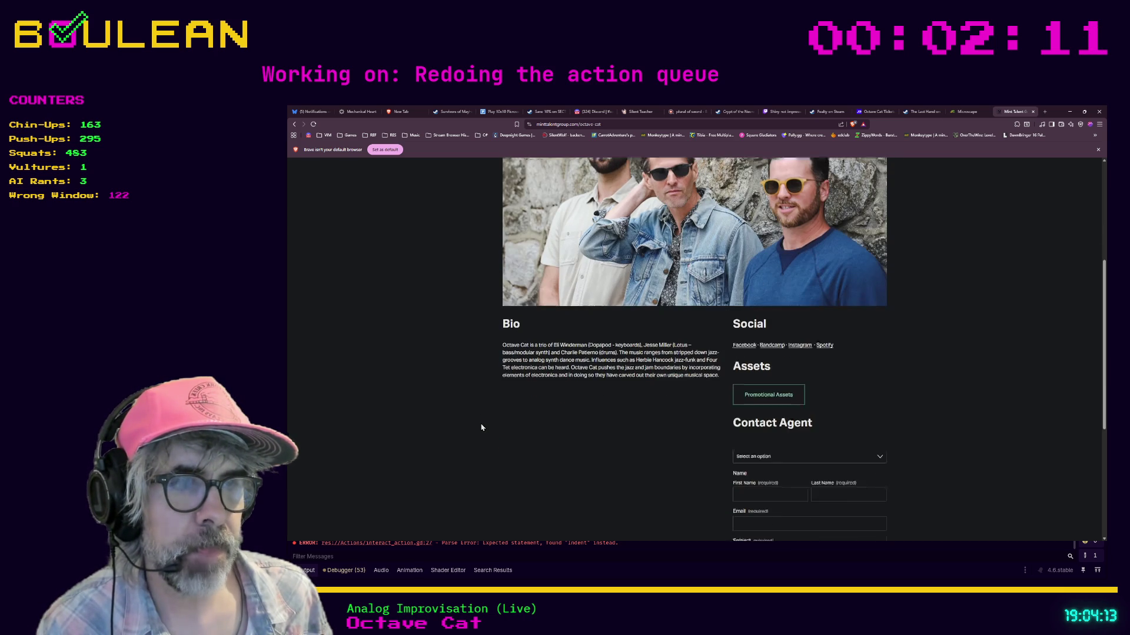
pyautogui.scroll(4, 481, 427)
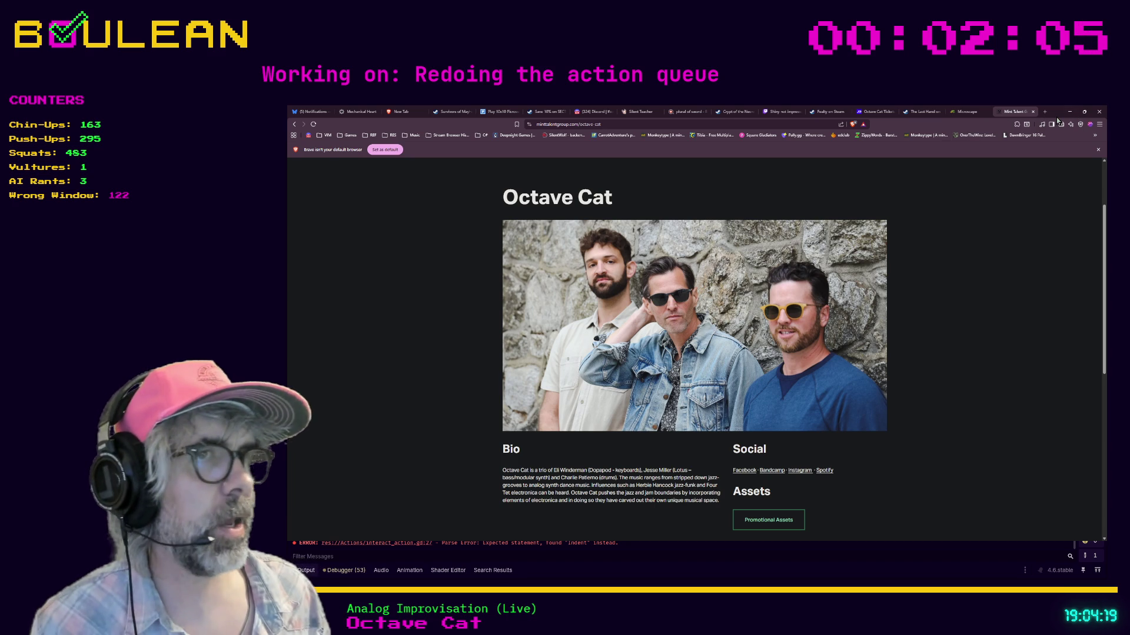
pyautogui.click(1069, 113)
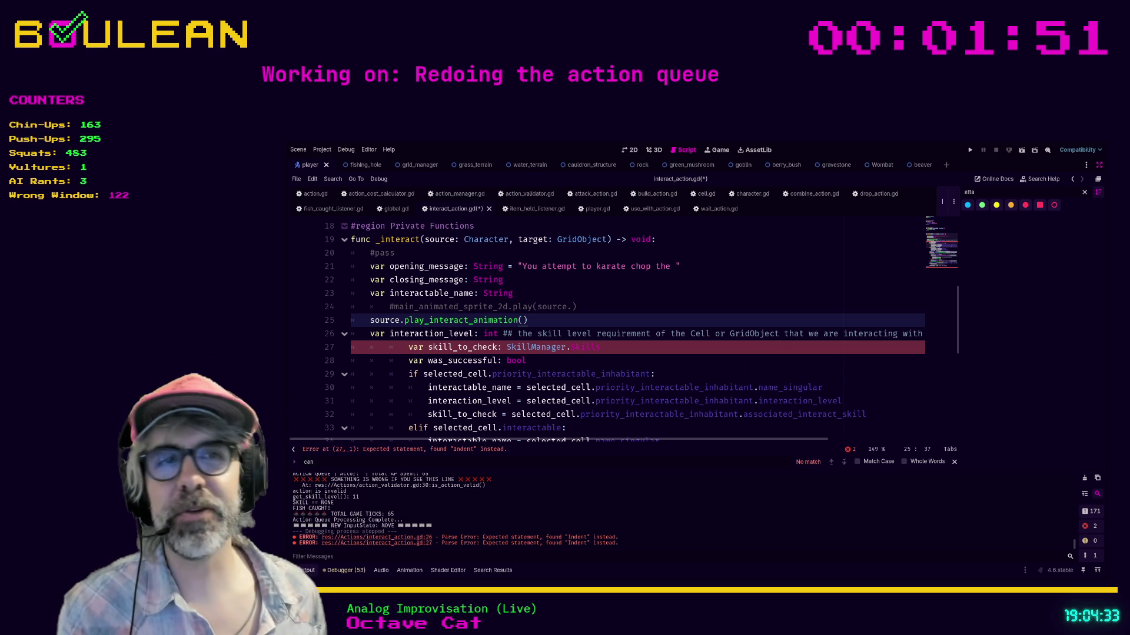
pyautogui.click(626, 351)
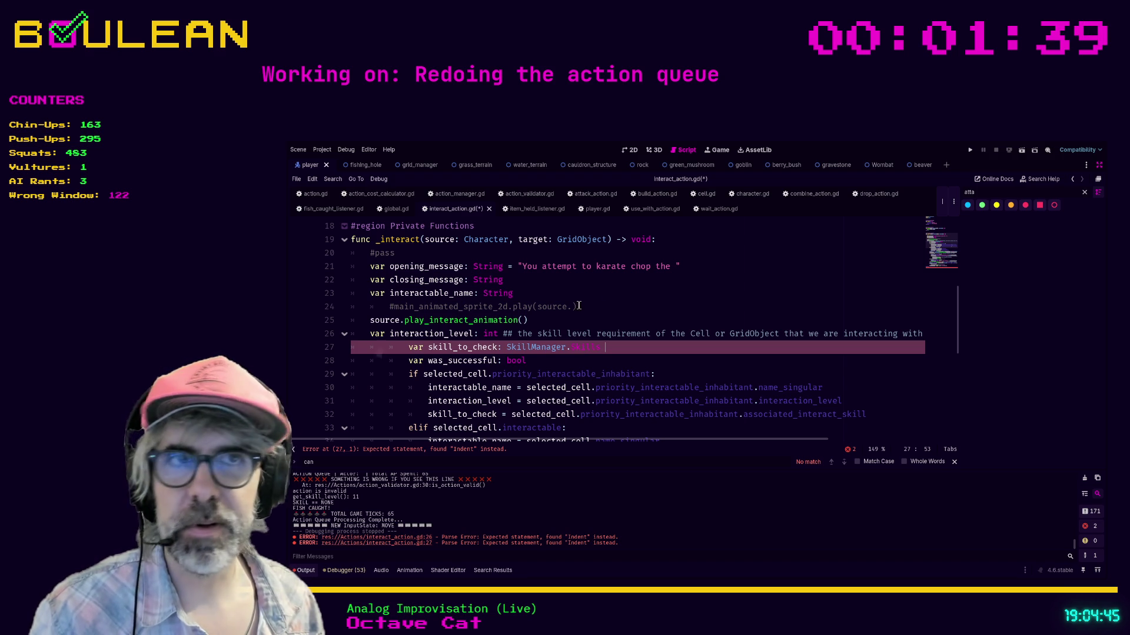
pyautogui.click(611, 306)
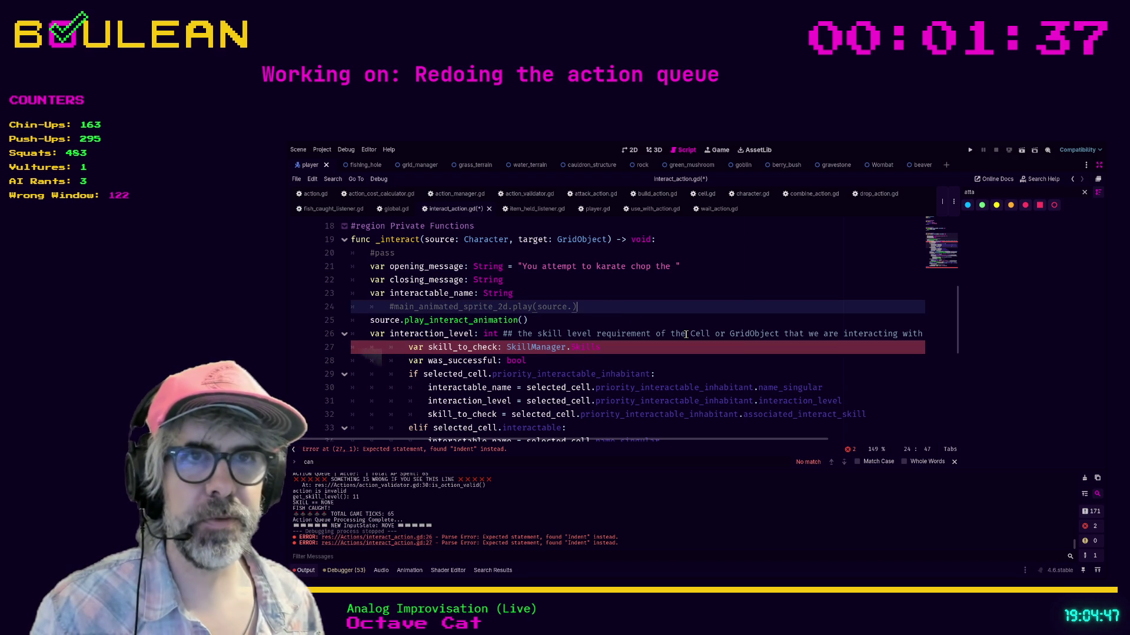
pyautogui.hotkey('shift', 'Home')
pyautogui.hotkey('shift', 'Home')
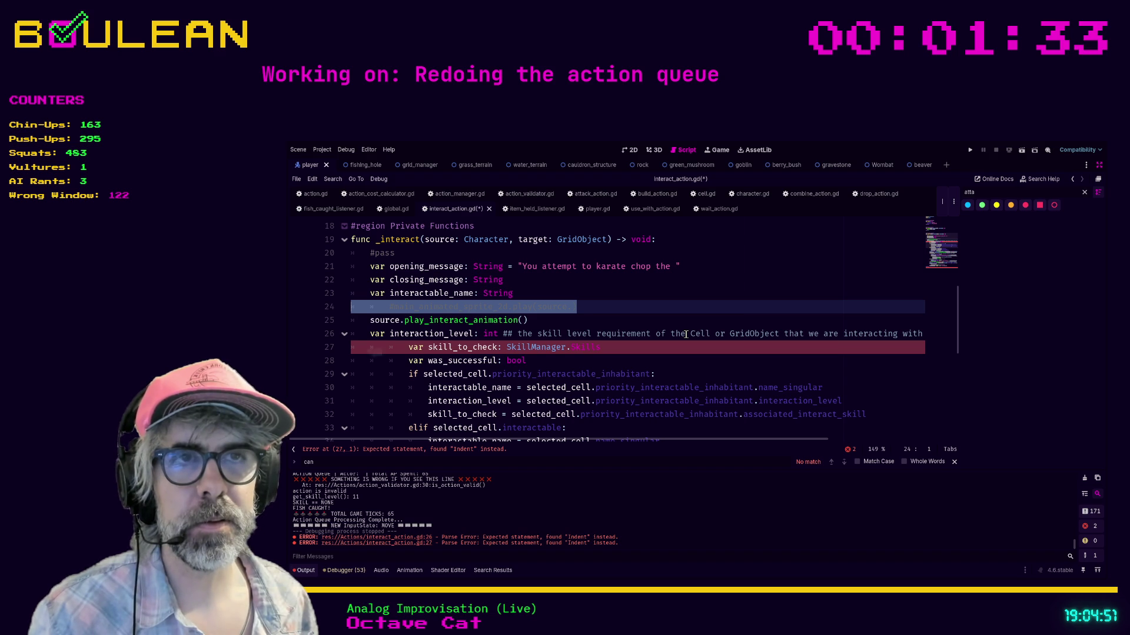
pyautogui.press('End')
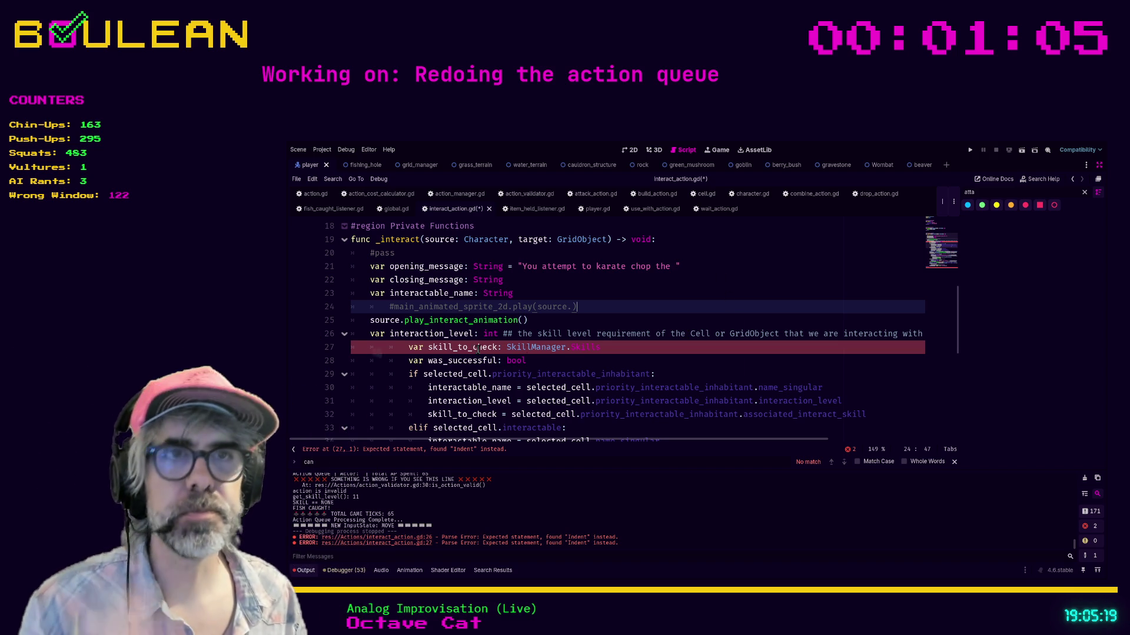
pyautogui.click(630, 345)
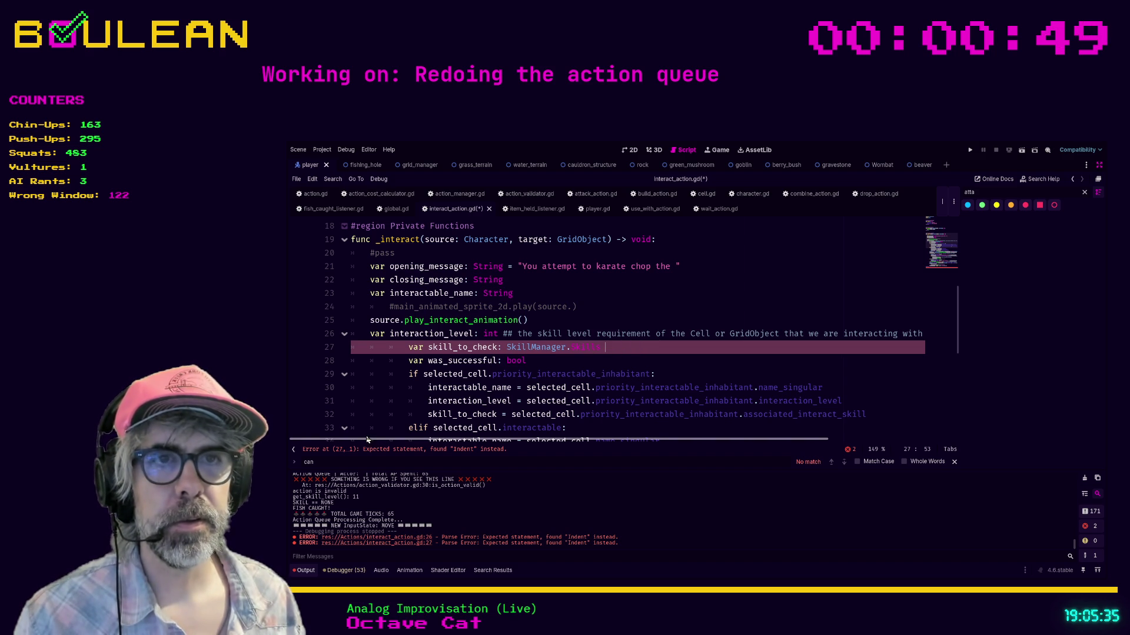
pyautogui.keyDown('ctrl'); pyautogui.scroll(1, 532, 346); pyautogui.keyUp('ctrl')
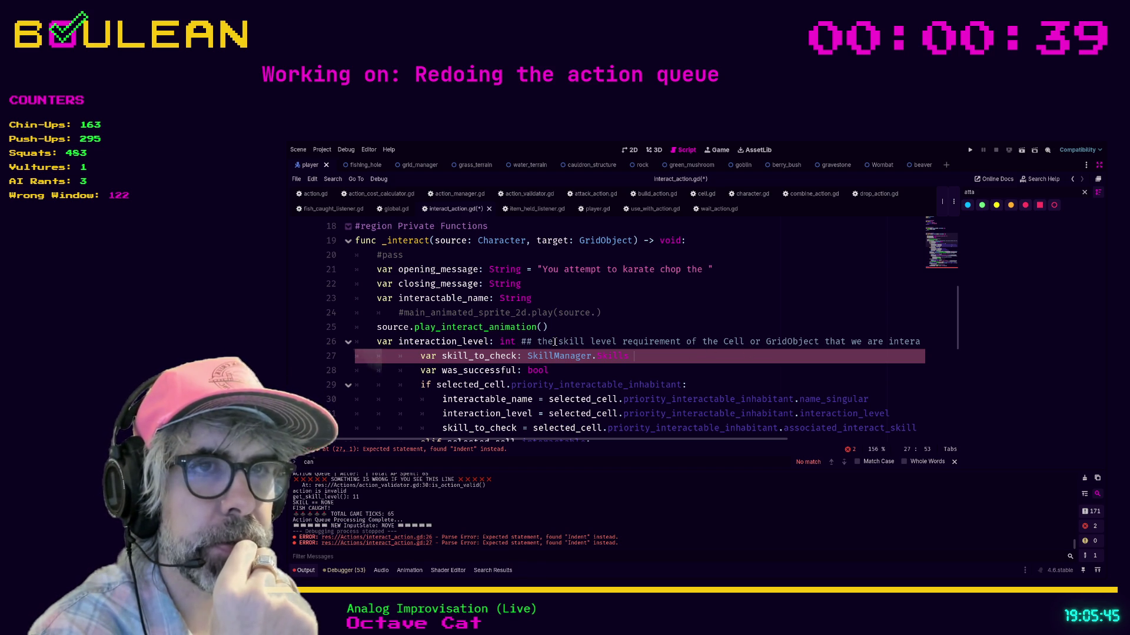
# Step: Remove the extra indentation from lines 27 and 28 of interact_action.gd
pyautogui.click(418, 356)
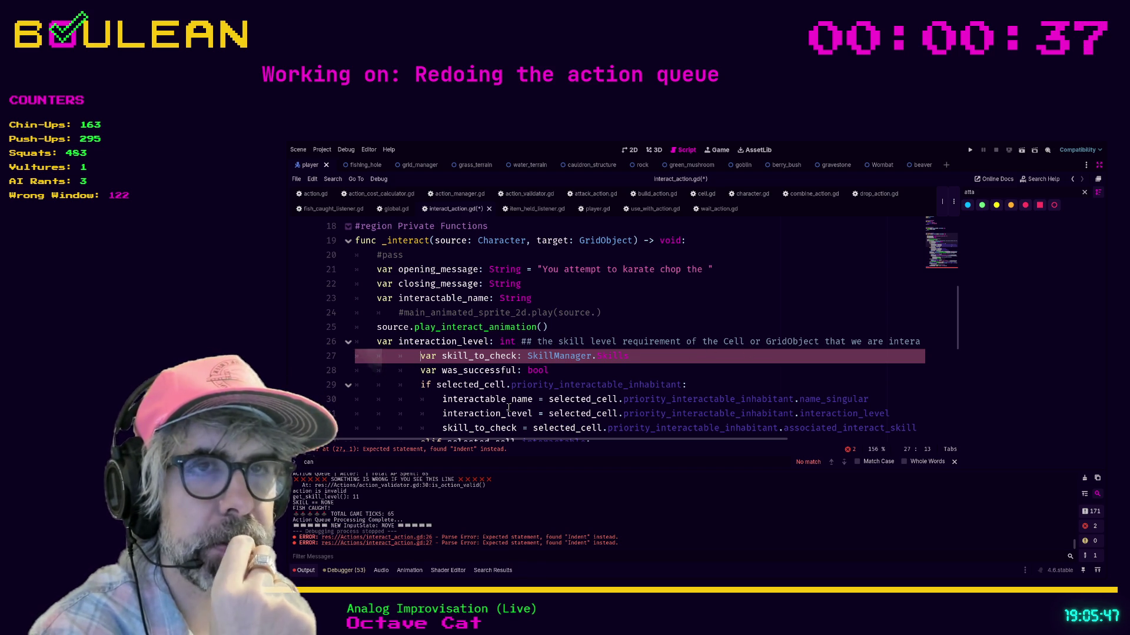
pyautogui.press('BackSpace')
pyautogui.press('BackSpace')
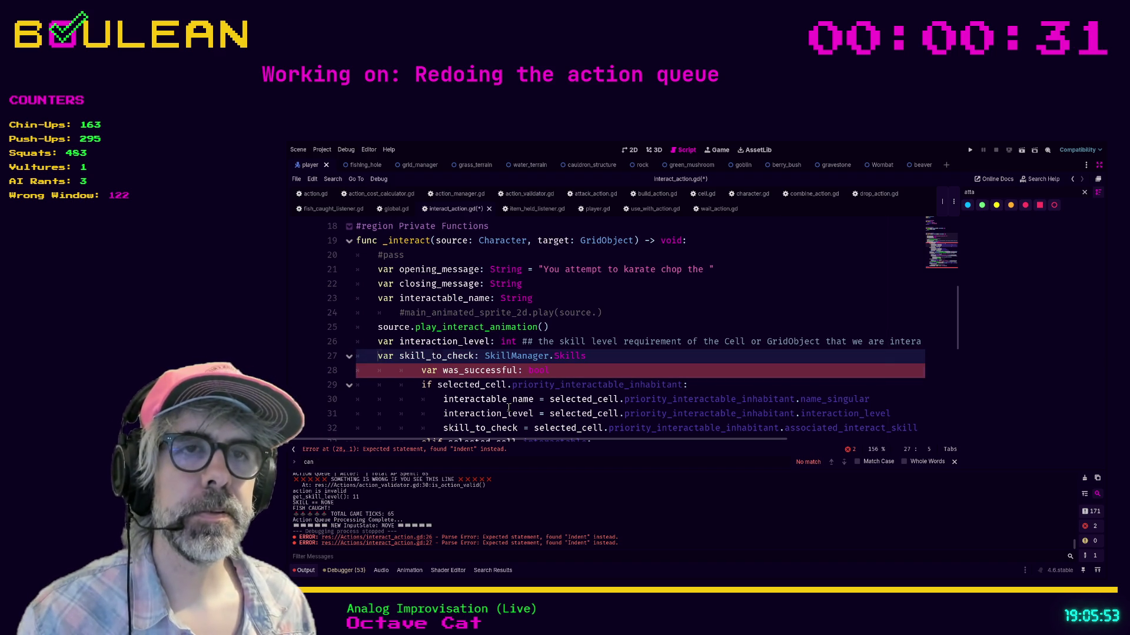
pyautogui.press('Down')
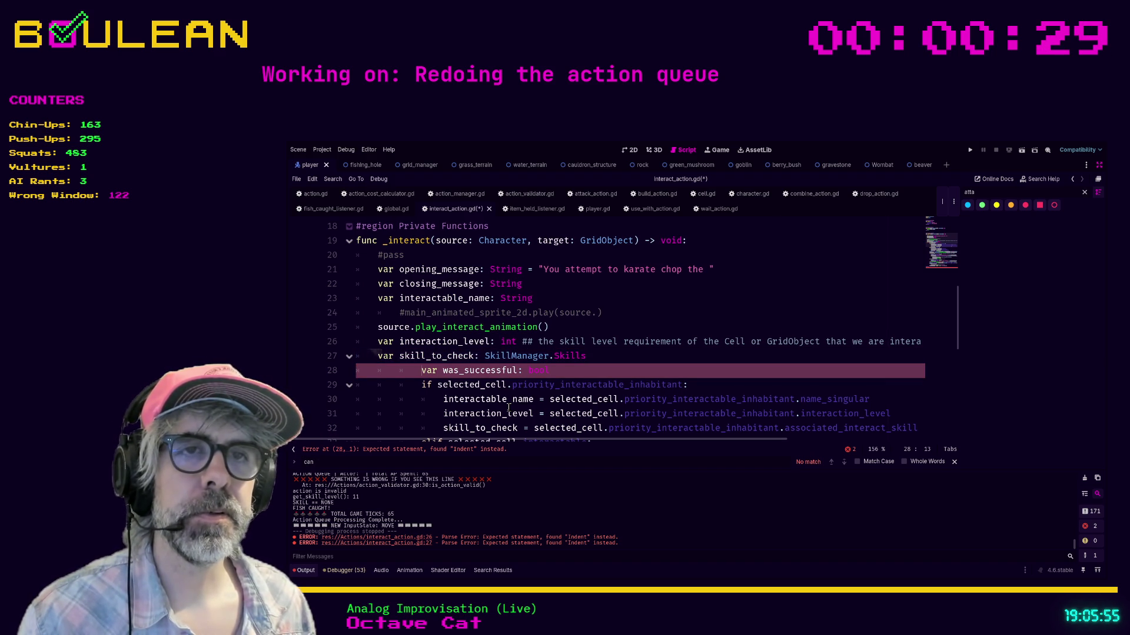
pyautogui.press('BackSpace')
pyautogui.press('BackSpace')
# Step: Unindent the conditional block on lines 29–36 by one level
pyautogui.scroll(-1, 575, 314)
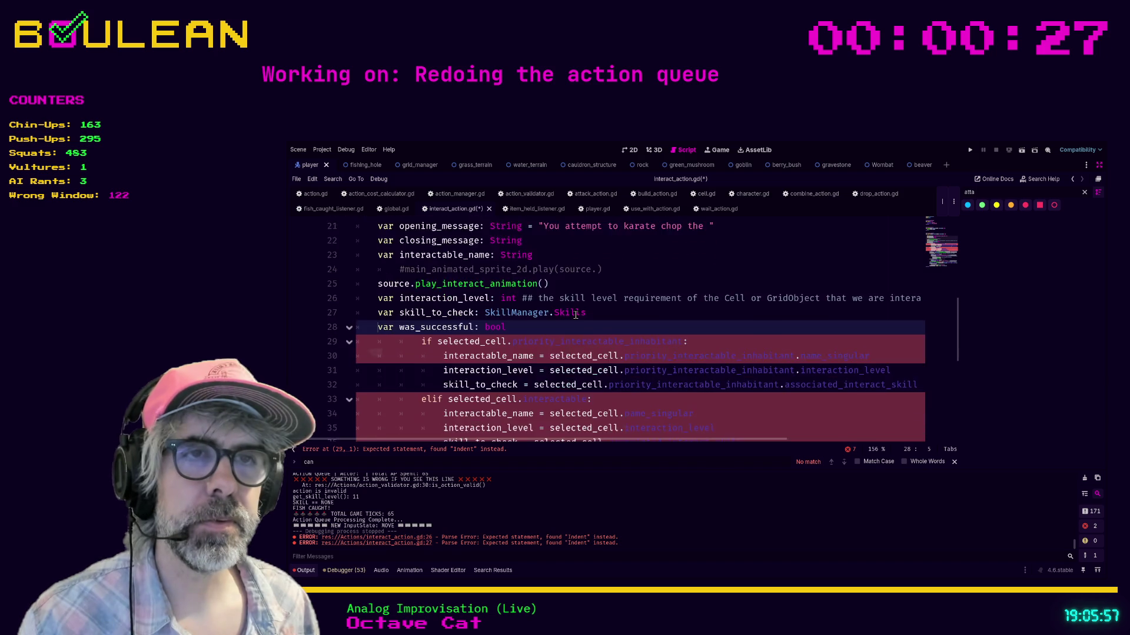
pyautogui.scroll(-2, 576, 315)
pyautogui.scroll(2, 416, 269)
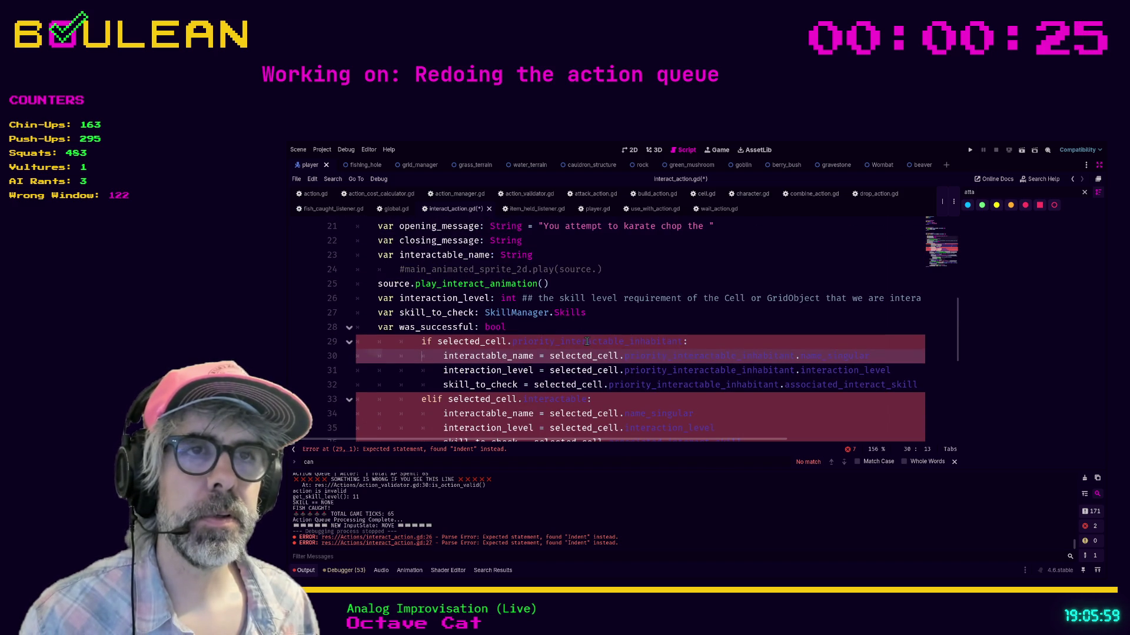
pyautogui.click(569, 339)
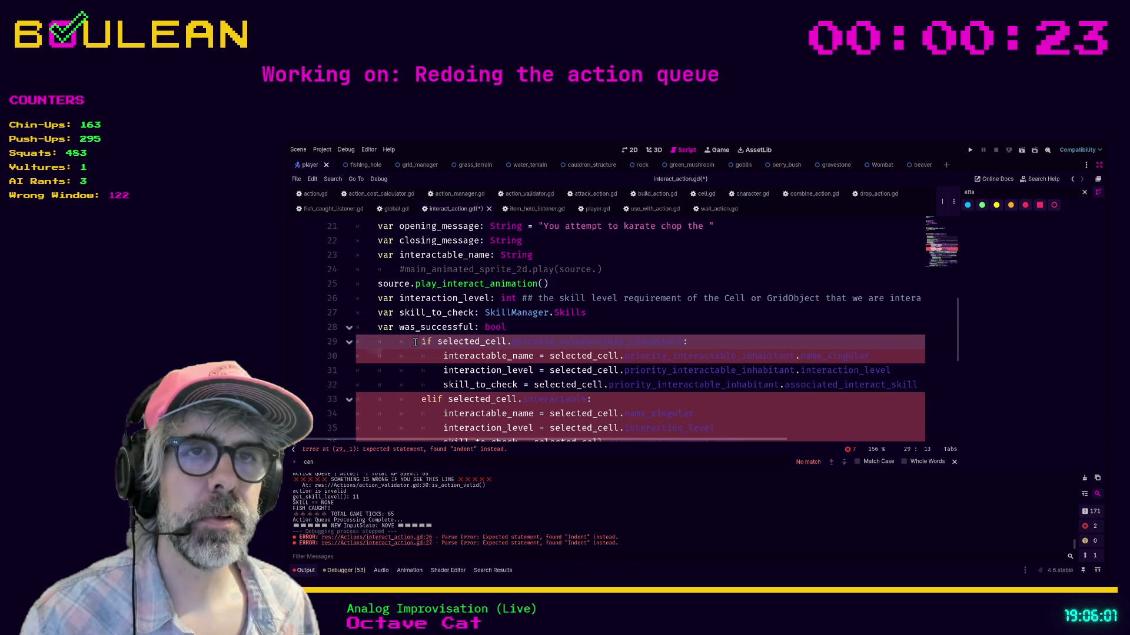
pyautogui.scroll(-6, 415, 342)
pyautogui.keyDown('shift'); pyautogui.click(718, 399); pyautogui.keyUp('shift')
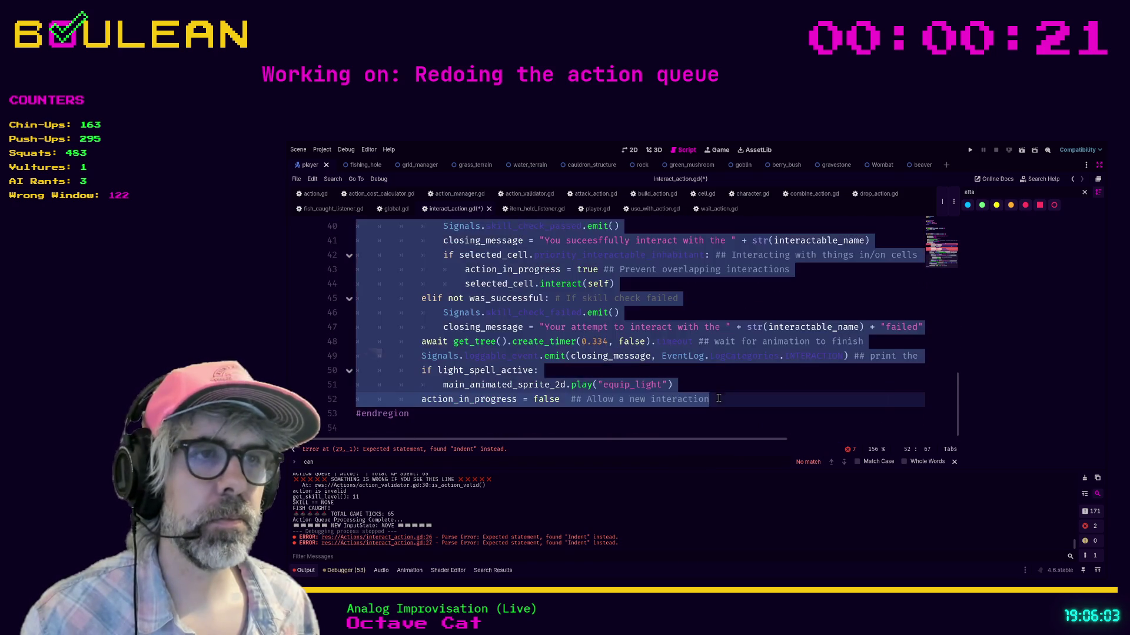
pyautogui.scroll(6, 653, 338)
pyautogui.hotkey('shift', 'Tab')
pyautogui.hotkey('shift', 'Tab')
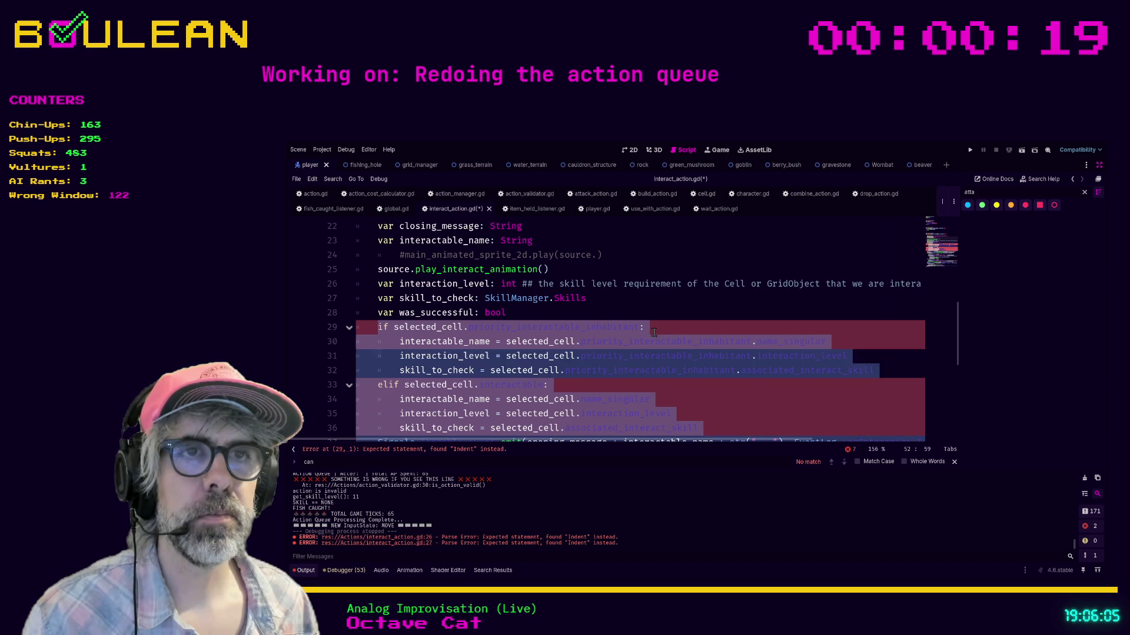
pyautogui.click(660, 313)
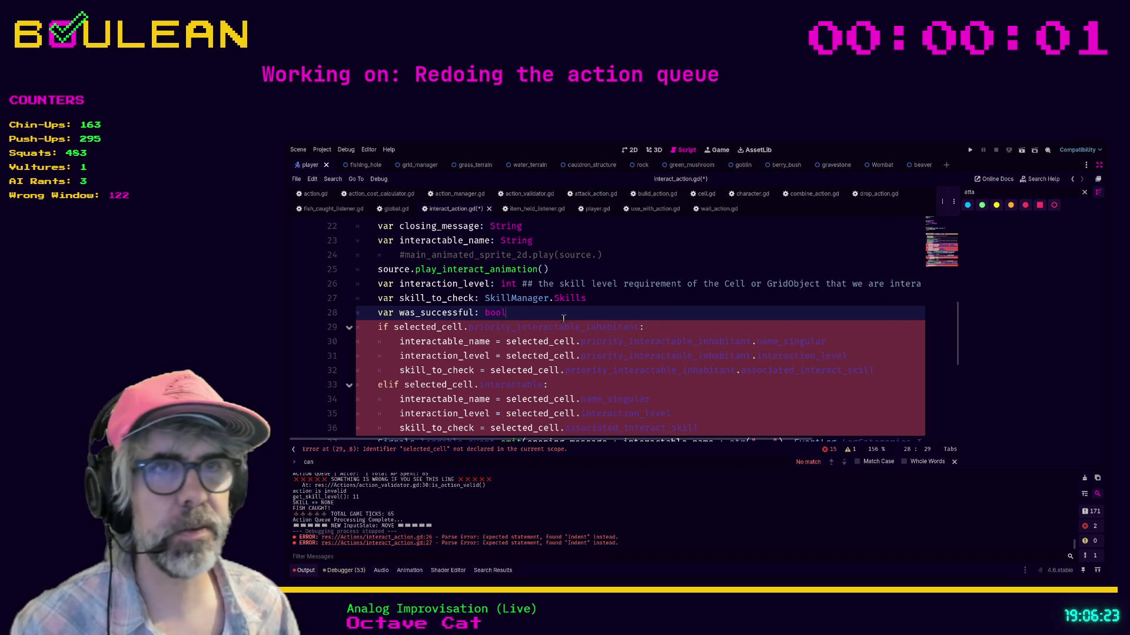
# Step: Add a colon at the end of line 29
pyautogui.click(543, 330)
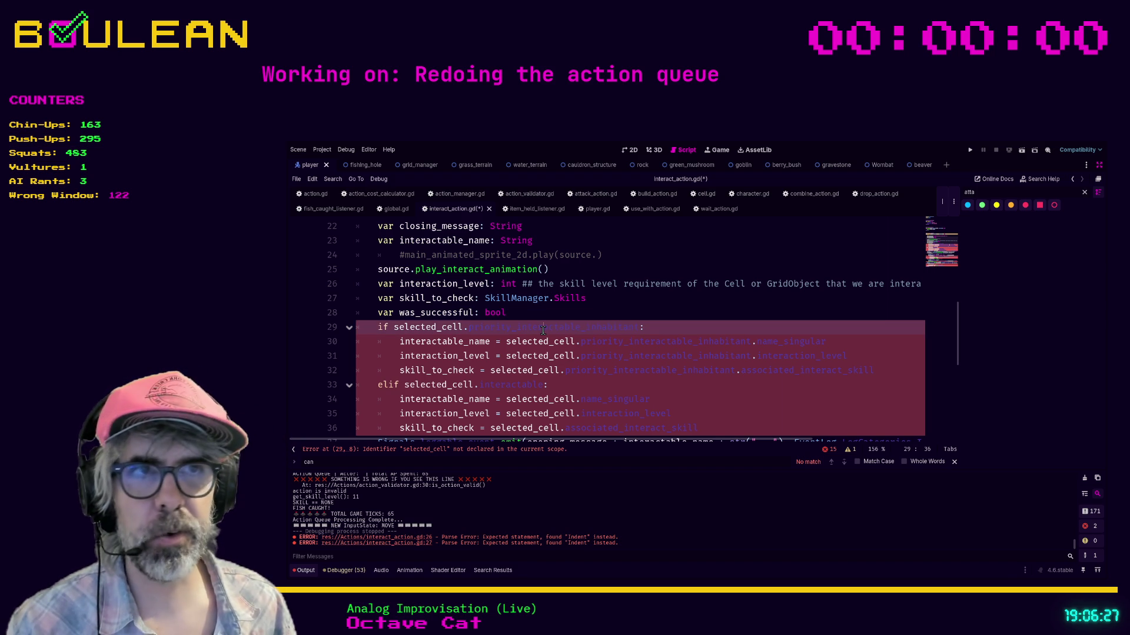
pyautogui.scroll(-1, 596, 316)
pyautogui.click(615, 344)
pyautogui.click(700, 384)
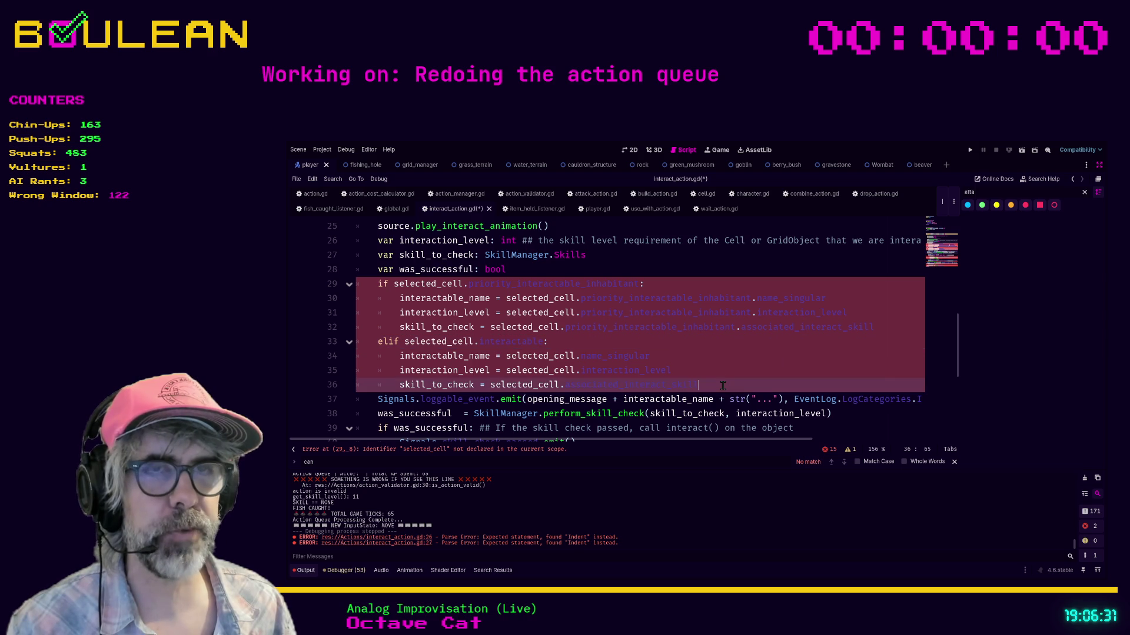
pyautogui.scroll(1, 571, 341)
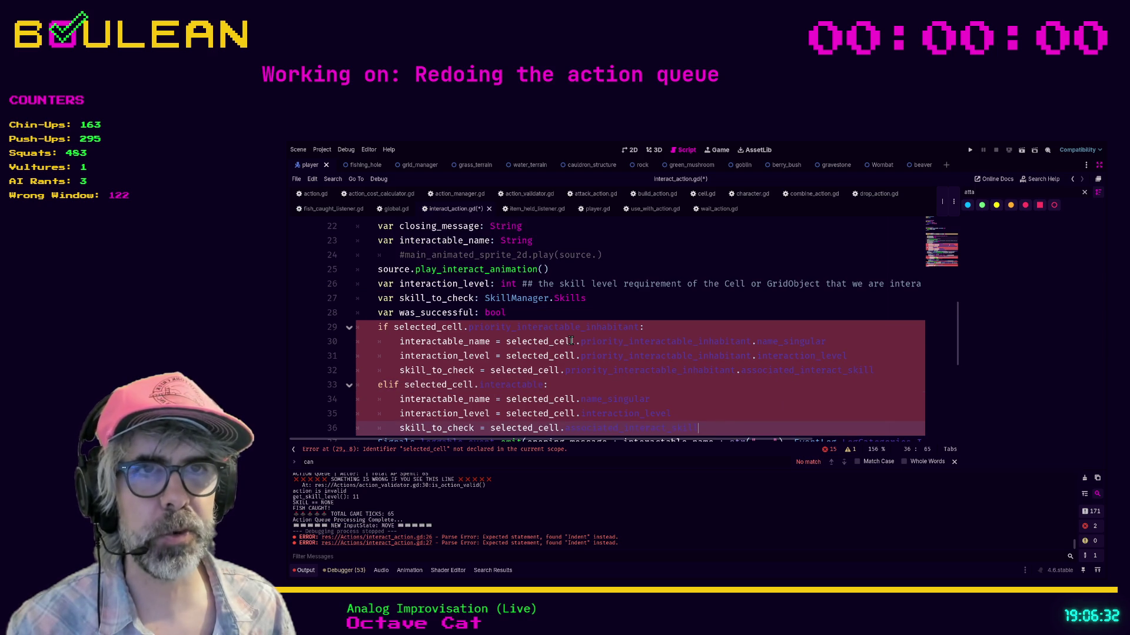
pyautogui.click(668, 327)
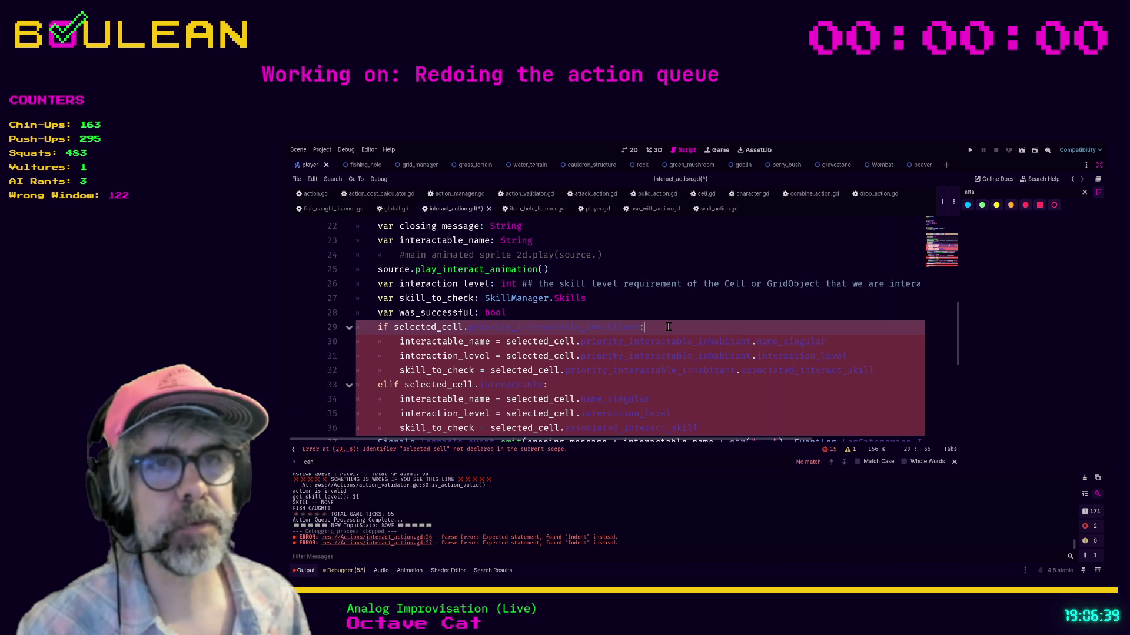
pyautogui.write(':')
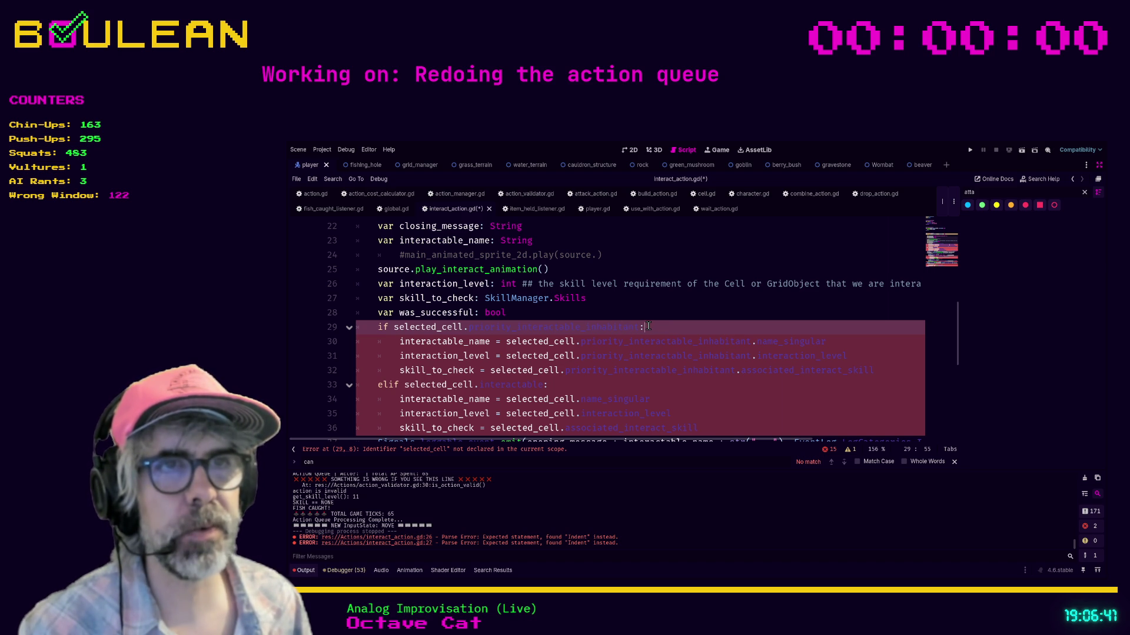
pyautogui.scroll(1, 675, 334)
pyautogui.scroll(1, 674, 334)
pyautogui.scroll(-1, 675, 334)
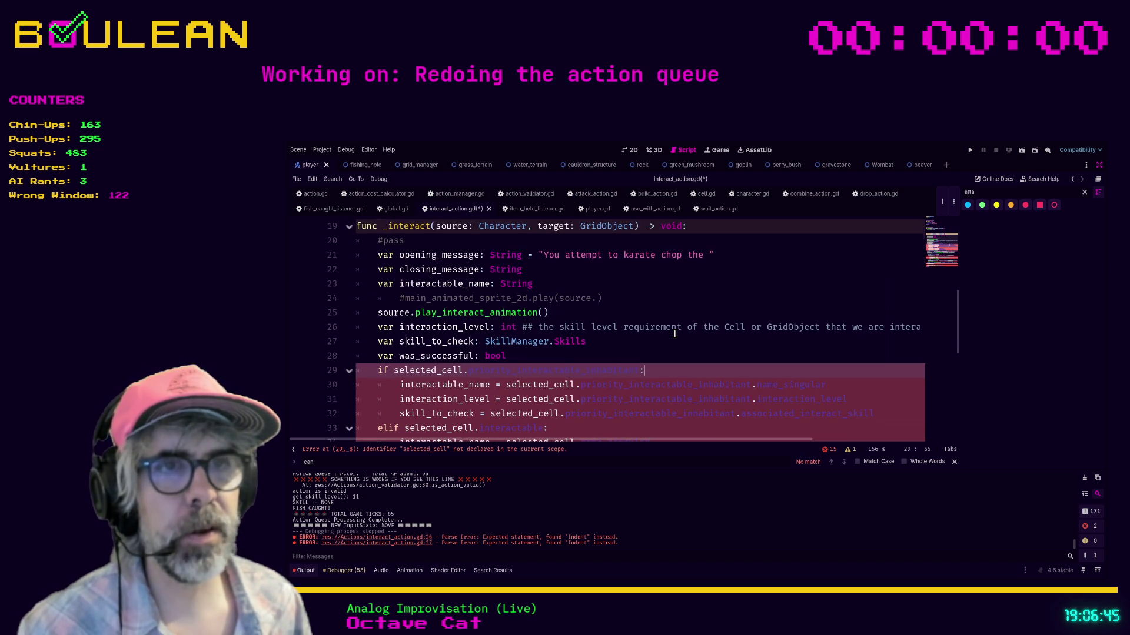
pyautogui.scroll(-1, 675, 334)
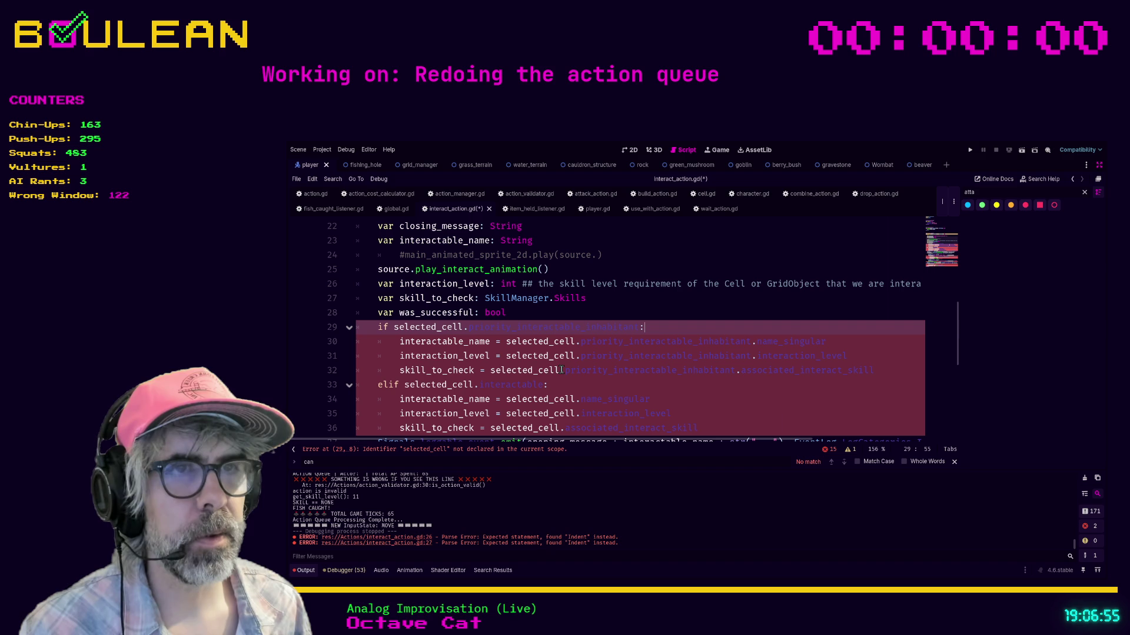
# Step: Delete the 'if selected_cell.priority_interactable_inhabitant:' line and unindent the interactable_name assignment
pyautogui.click(677, 370)
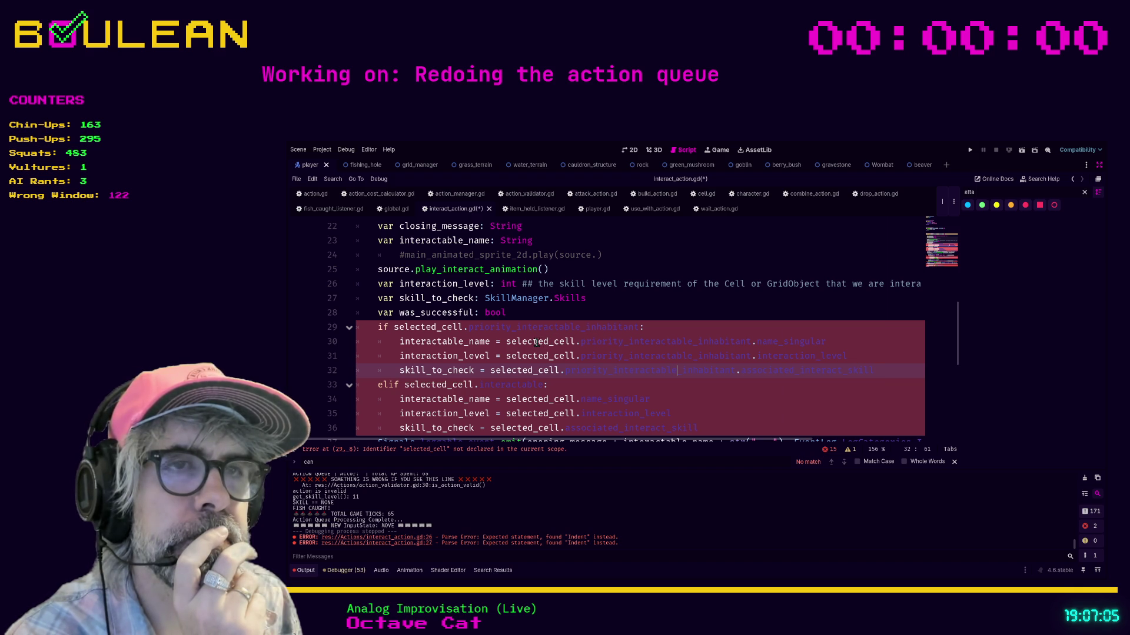
pyautogui.click(653, 328)
pyautogui.hotkey('shift', 'Home')
pyautogui.hotkey('shift', 'Home')
pyautogui.press('BackSpace')
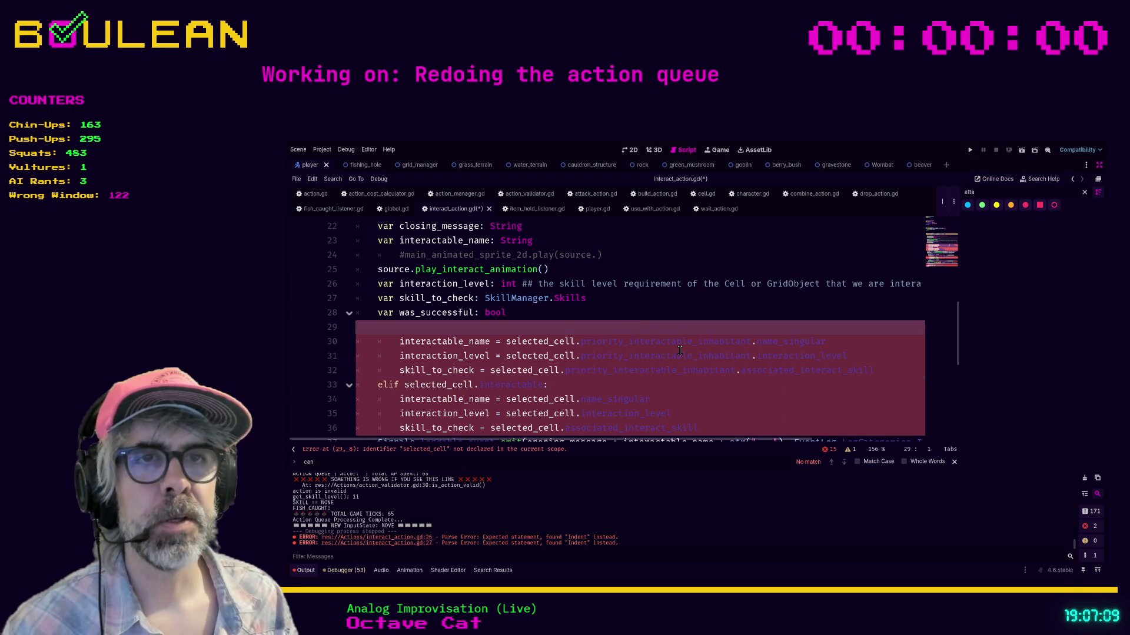
pyautogui.press('BackSpace')
pyautogui.press('Down')
pyautogui.hotkey('shift', 'Tab')
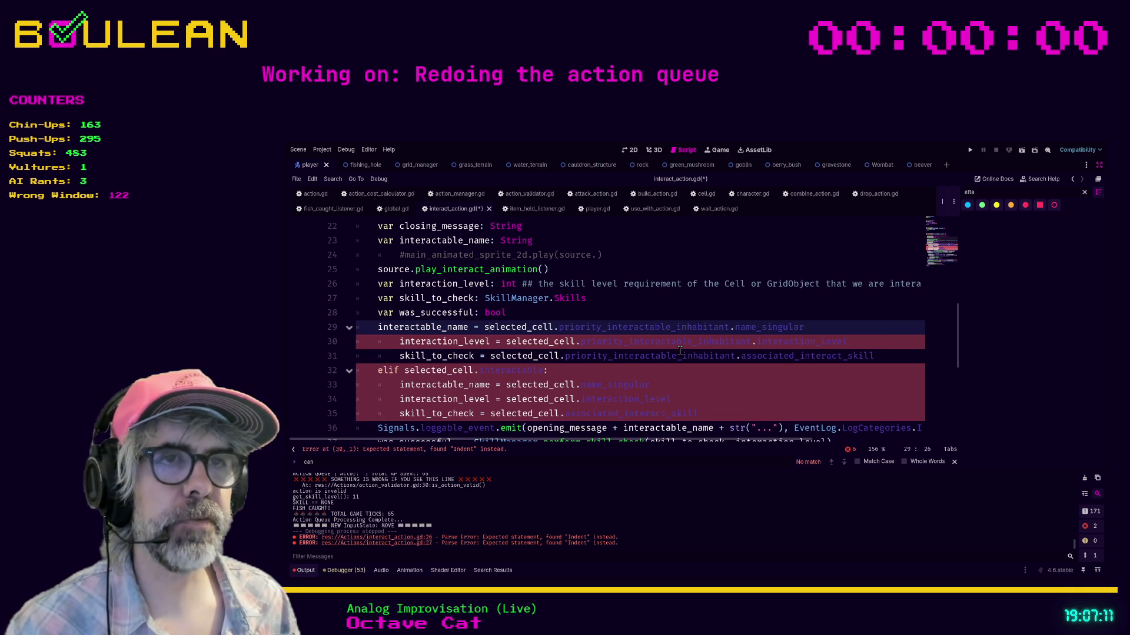
pyautogui.click(557, 327)
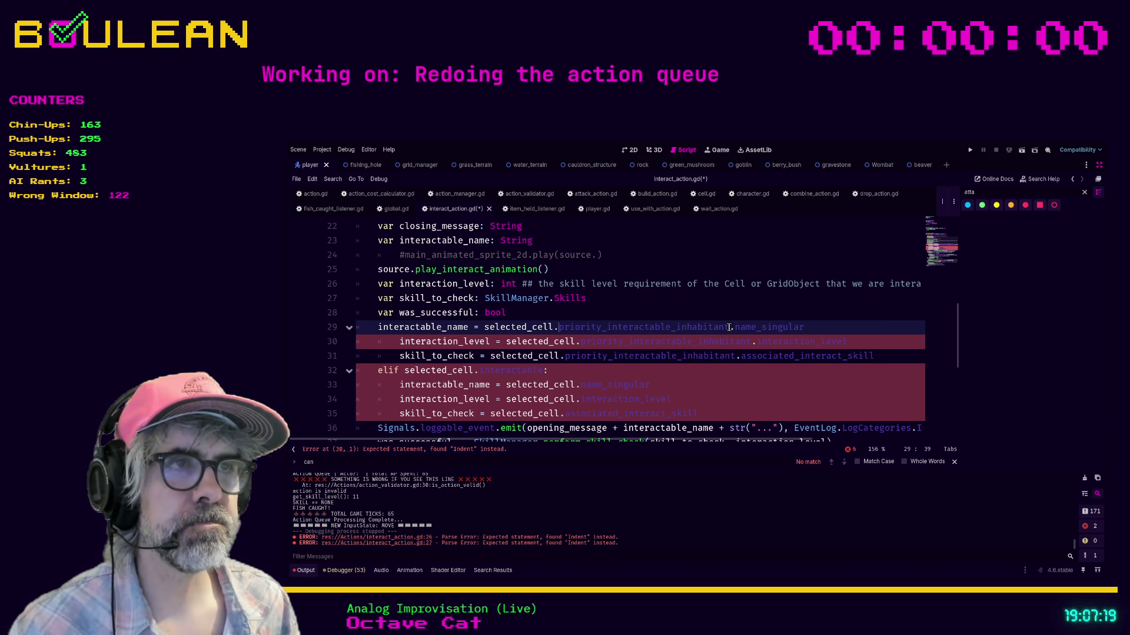
# Step: Make line 29 assign interactable_name from target.name_singular
pyautogui.click(484, 328)
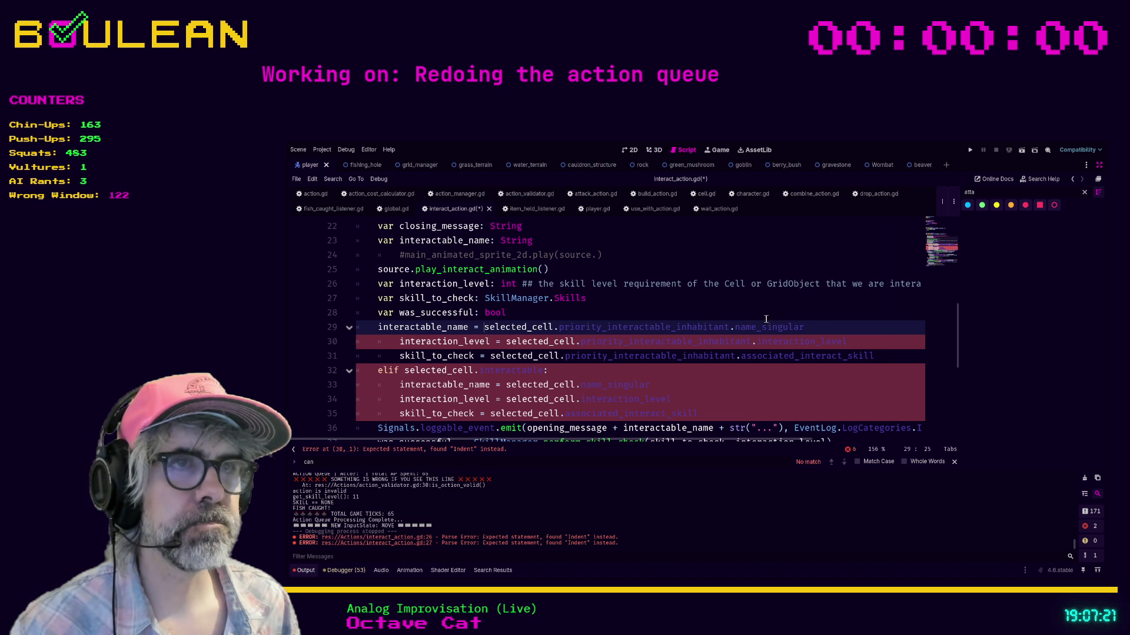
pyautogui.keyDown('shift'); pyautogui.click(818, 327); pyautogui.keyUp('shift')
pyautogui.write('target.')
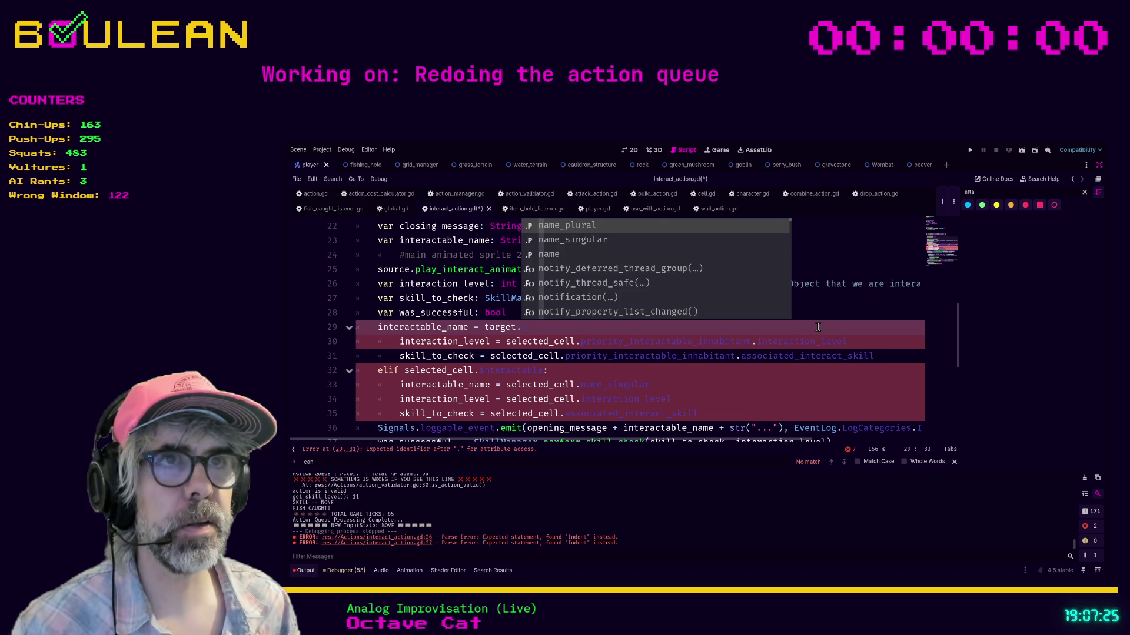
pyautogui.write('n')
pyautogui.press('Down')
pyautogui.press('Return')
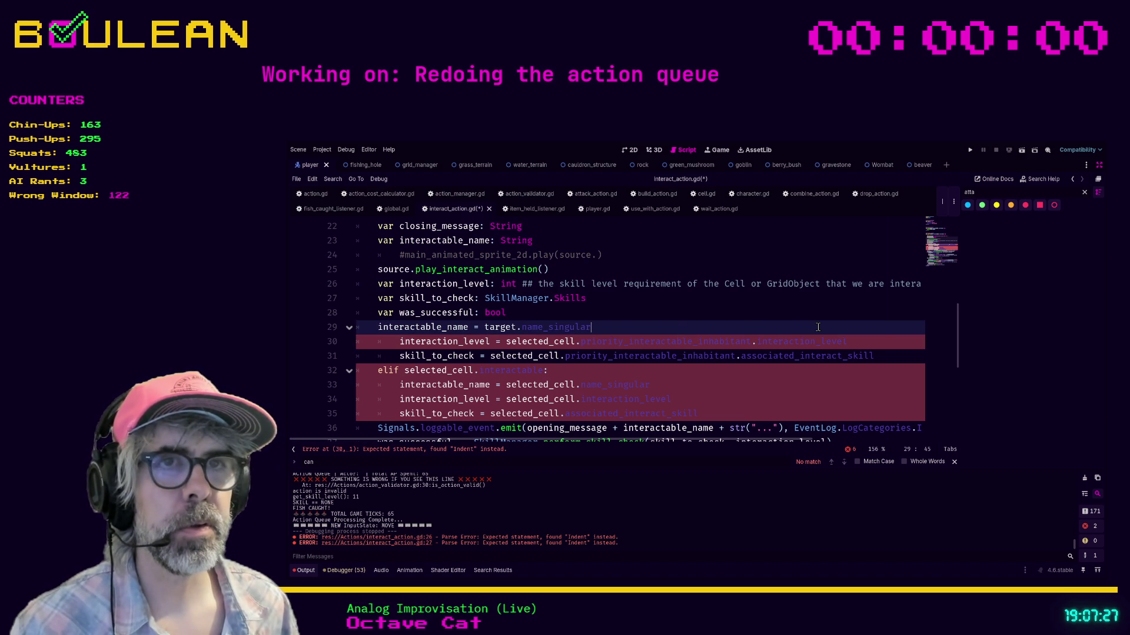
# Step: Make line 30 read interaction_level from target and unindent it to function level
pyautogui.click(854, 340)
pyautogui.hotkey('shift', 'Home')
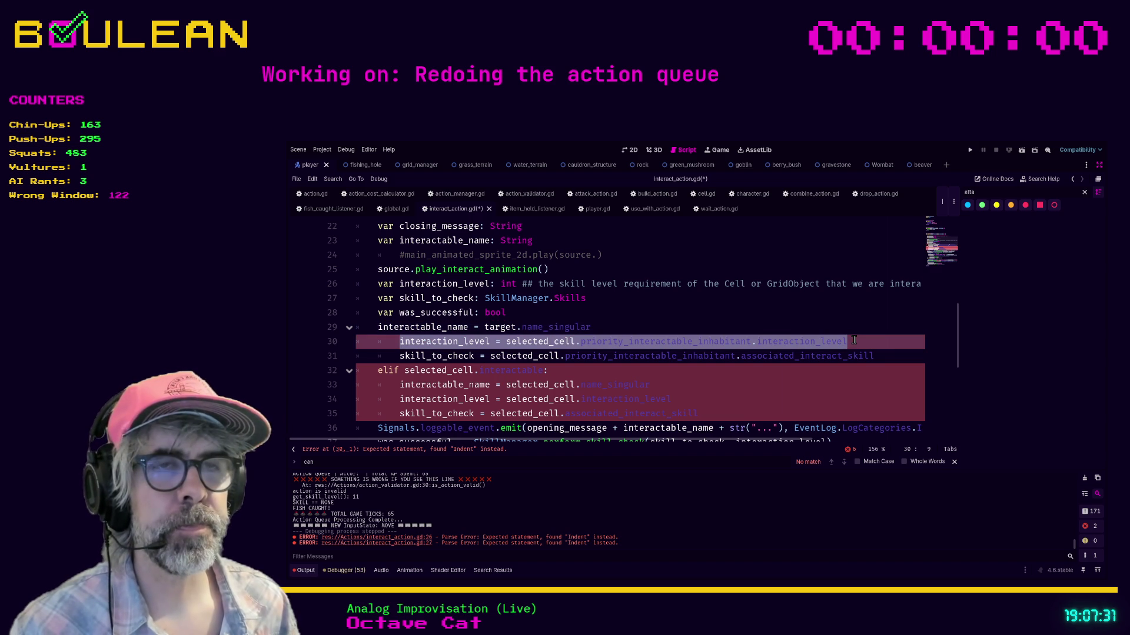
pyautogui.hotkey('ctrl', 'shift', 'Right')
pyautogui.hotkey('ctrl', 'shift', 'Right')
pyautogui.hotkey('ctrl', 'shift', 'Left')
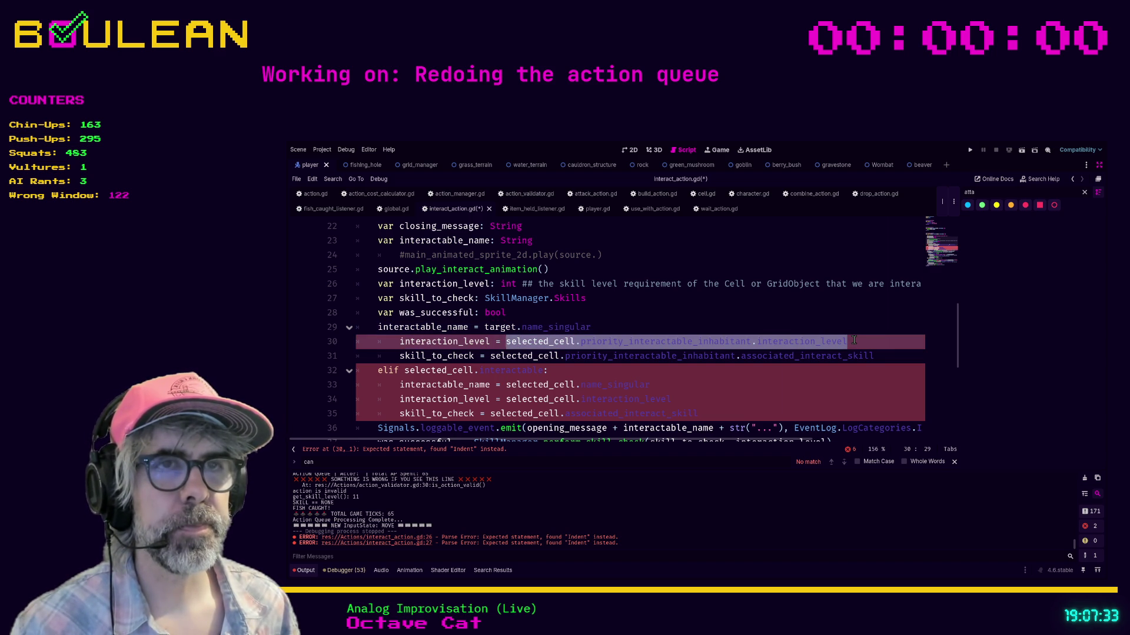
pyautogui.press('BackSpace')
pyautogui.write('target.inter')
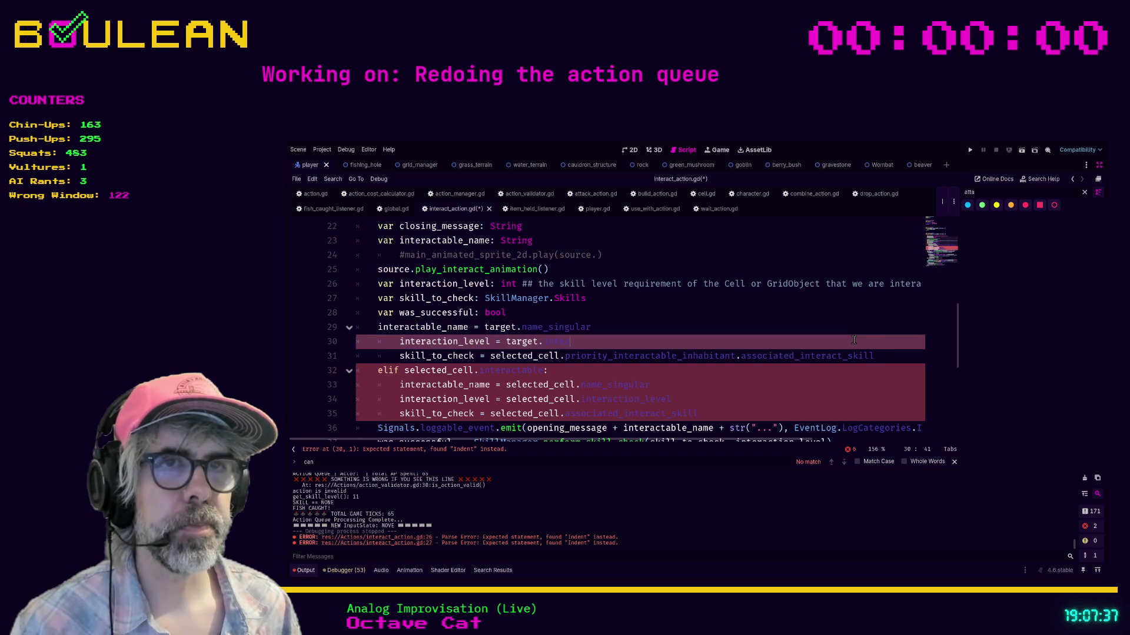
pyautogui.hotkey('shift', 'Tab')
pyautogui.write('er')
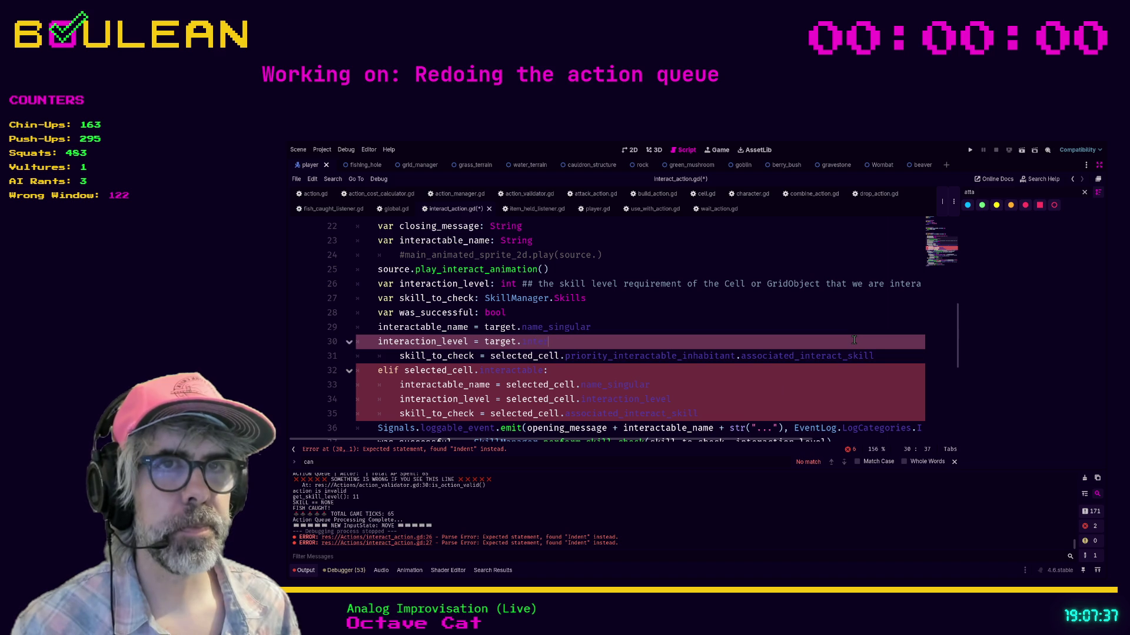
pyautogui.write('nterac')
pyautogui.press('Down')
pyautogui.press('Down')
pyautogui.press('Return')
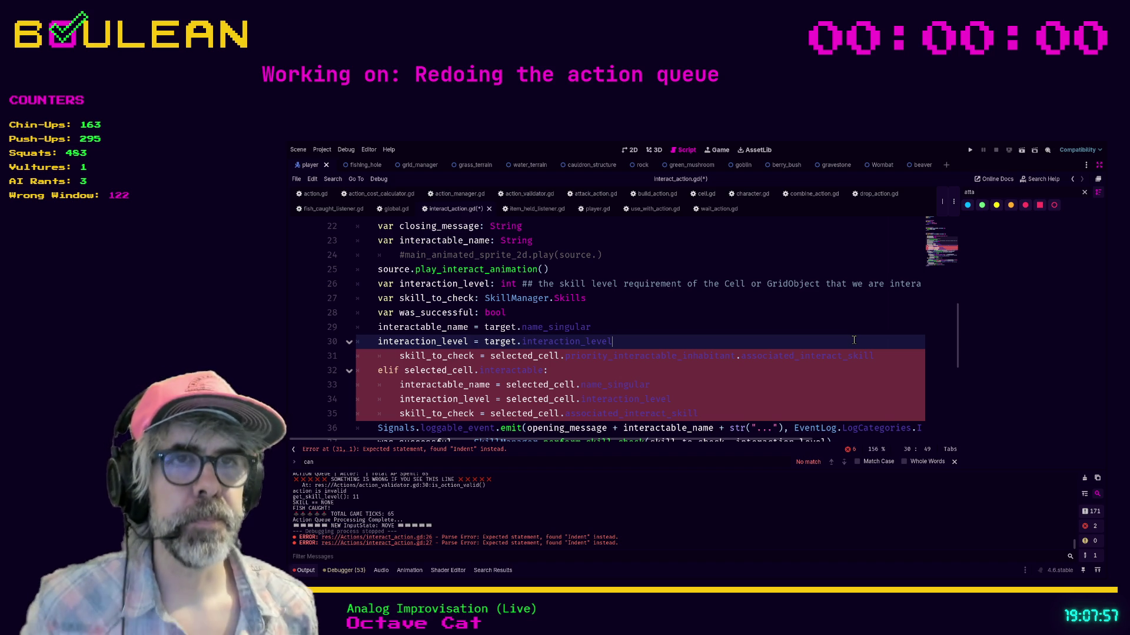
# Step: Unindent the skill_to_check line 31 and make it read from target
pyautogui.press('Down')
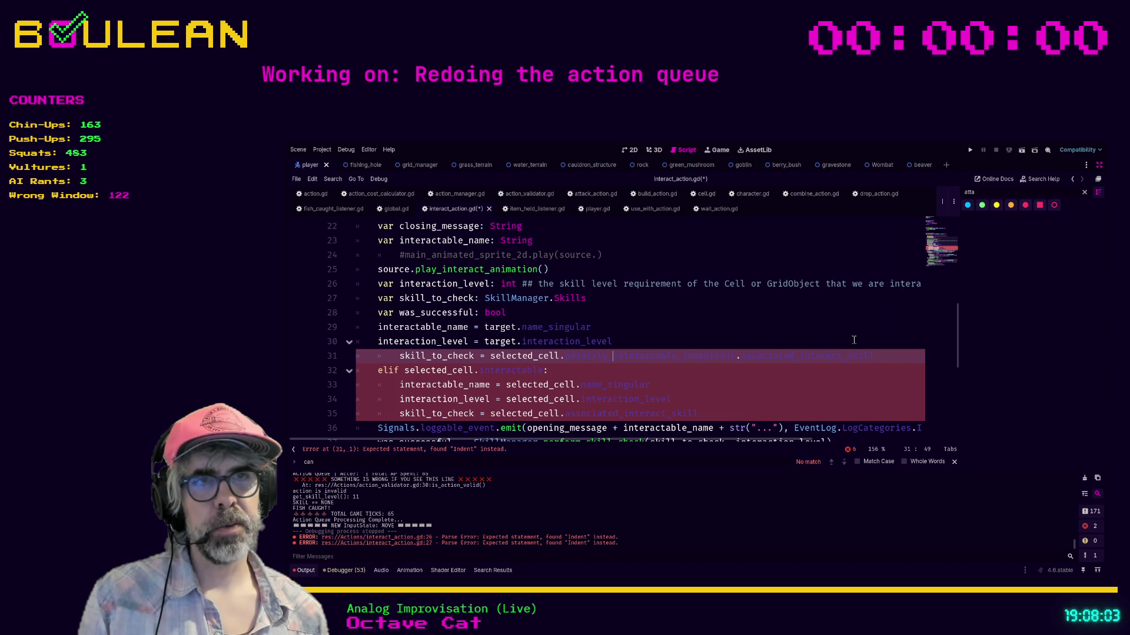
pyautogui.hotkey('shift', 'Tab')
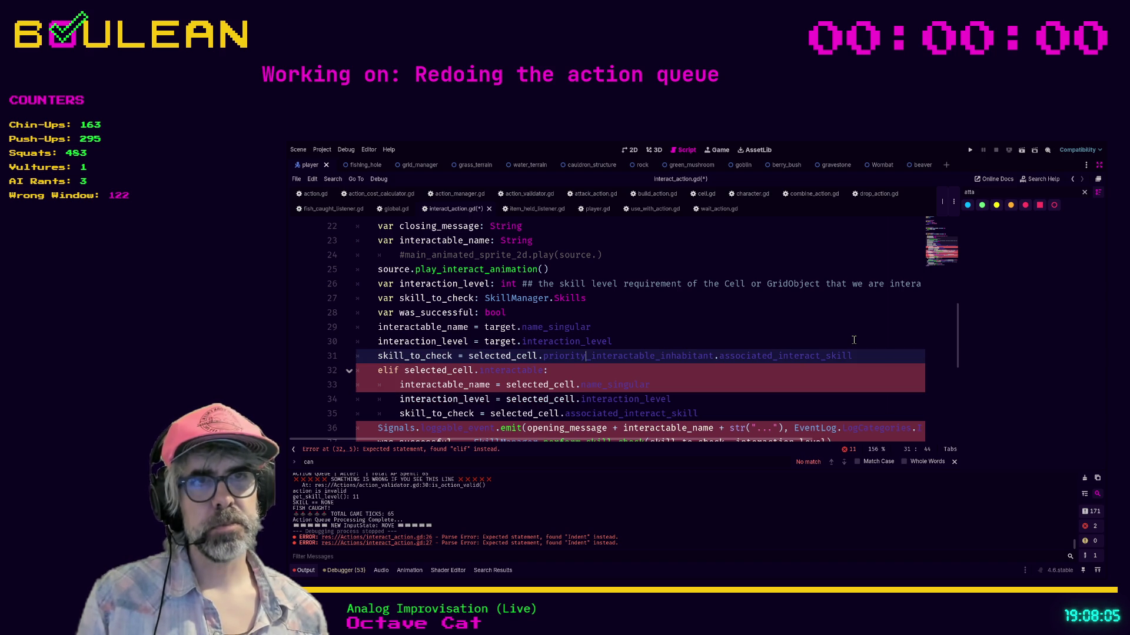
pyautogui.hotkey('ctrl', 'shift', 'Right')
pyautogui.hotkey('ctrl', 'shift', 'Right')
pyautogui.hotkey('ctrl', 'shift', 'Right')
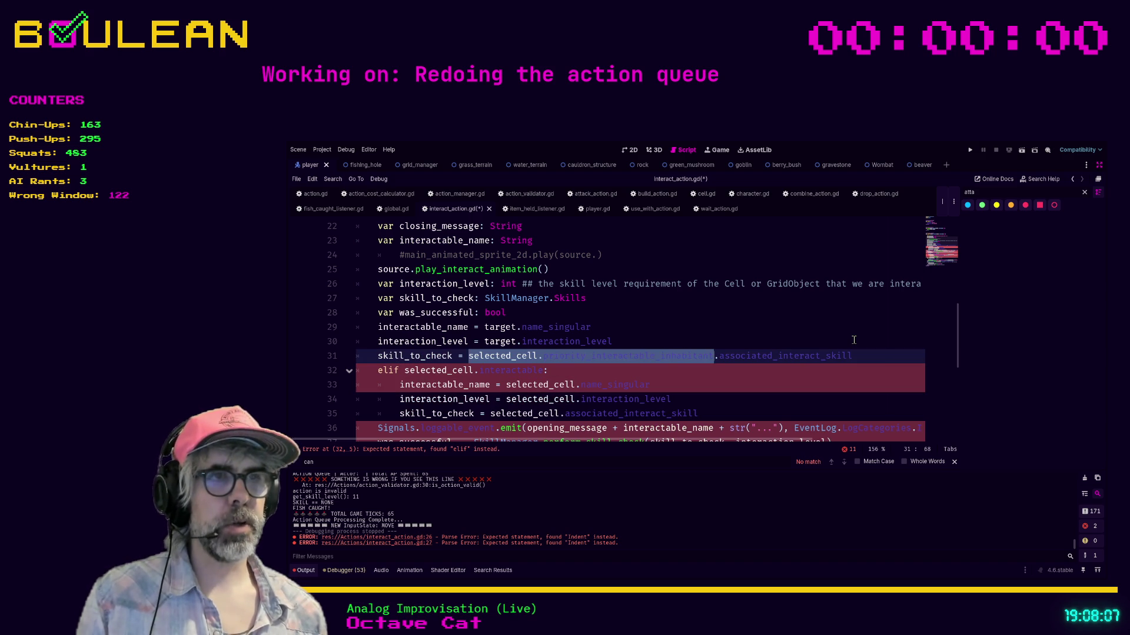
pyautogui.write('target')
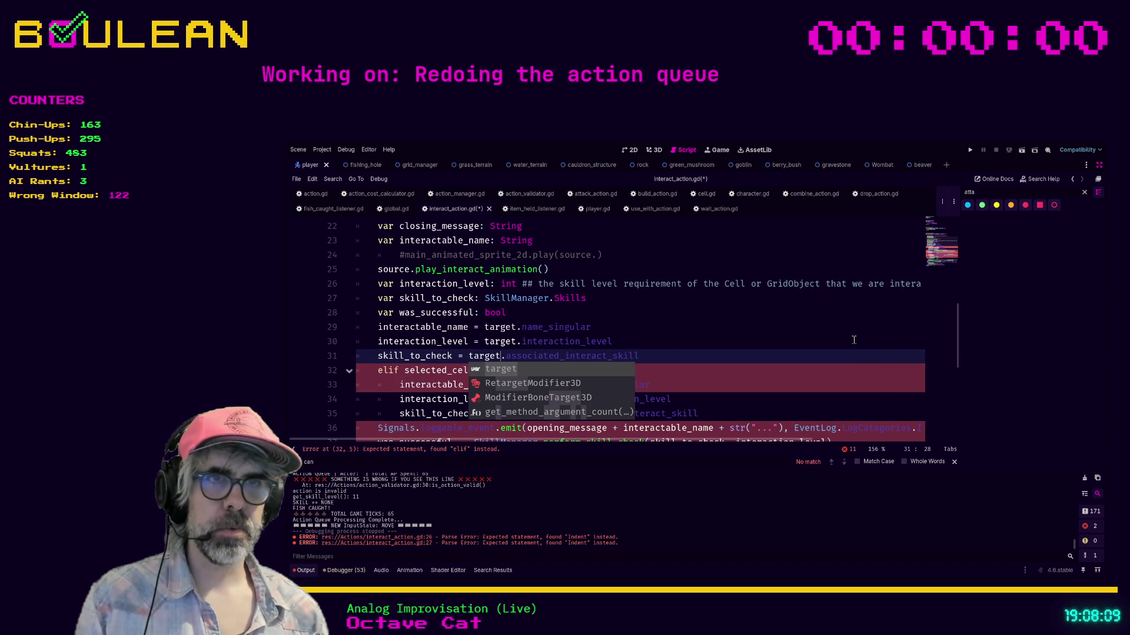
pyautogui.press('Escape')
pyautogui.press('Down')
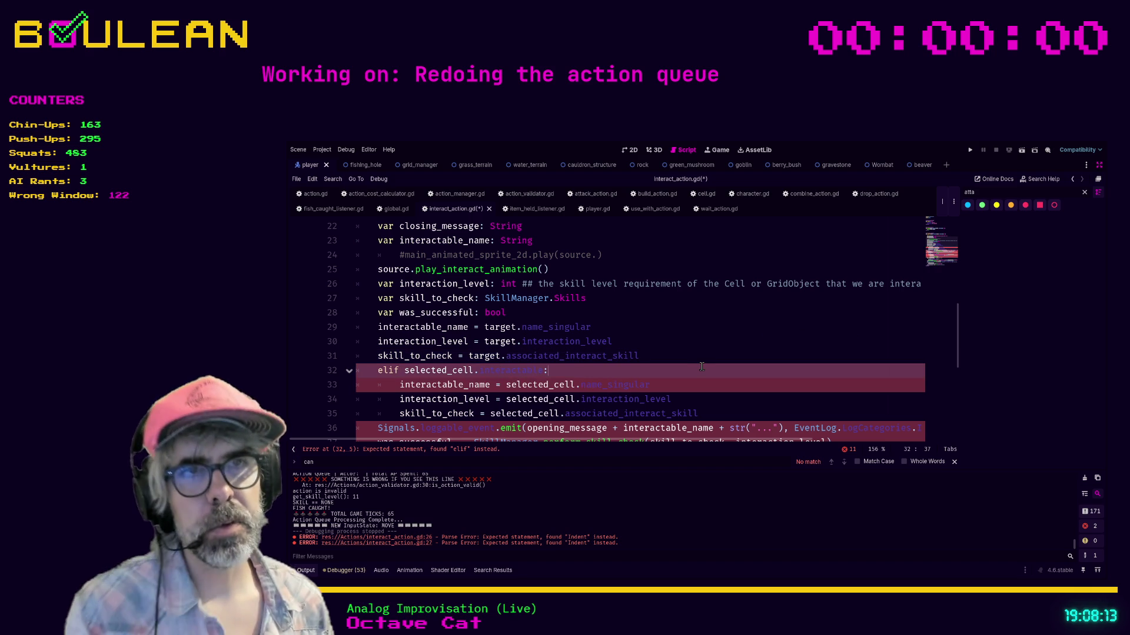
pyautogui.scroll(-1, 731, 357)
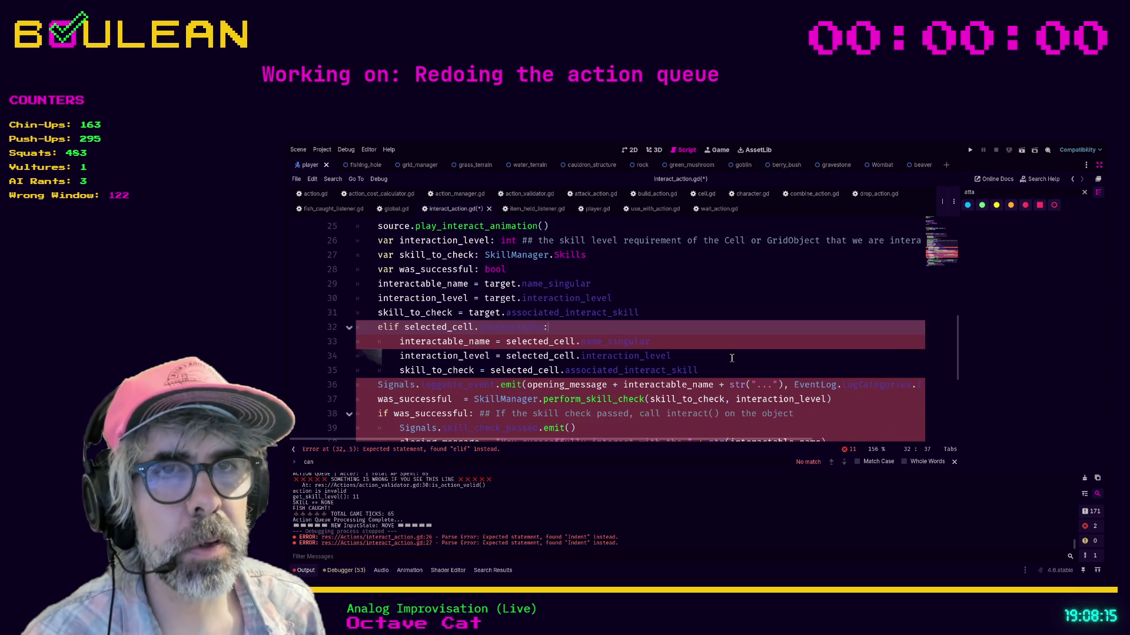
# Step: Delete the leftover elif block on lines 32–35 and the blank line it leaves behind
pyautogui.scroll(1, 731, 357)
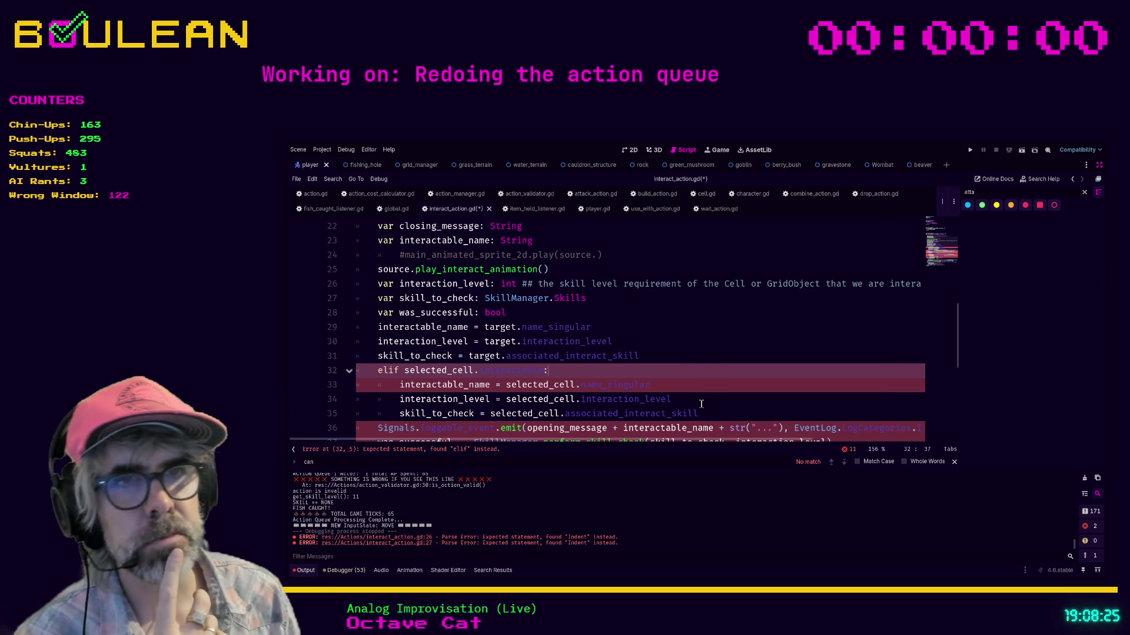
pyautogui.click(713, 413)
pyautogui.moveTo(713, 413)
pyautogui.mouseDown()
pyautogui.moveTo(365, 400)
pyautogui.moveTo(360, 373)
pyautogui.mouseUp()
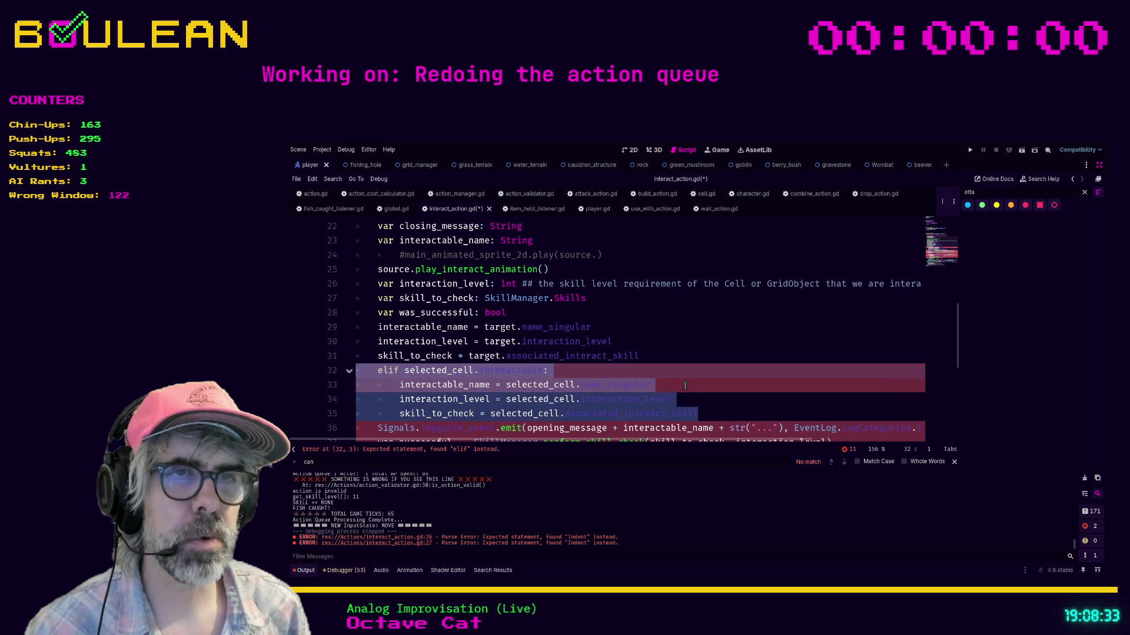
pyautogui.press('BackSpace')
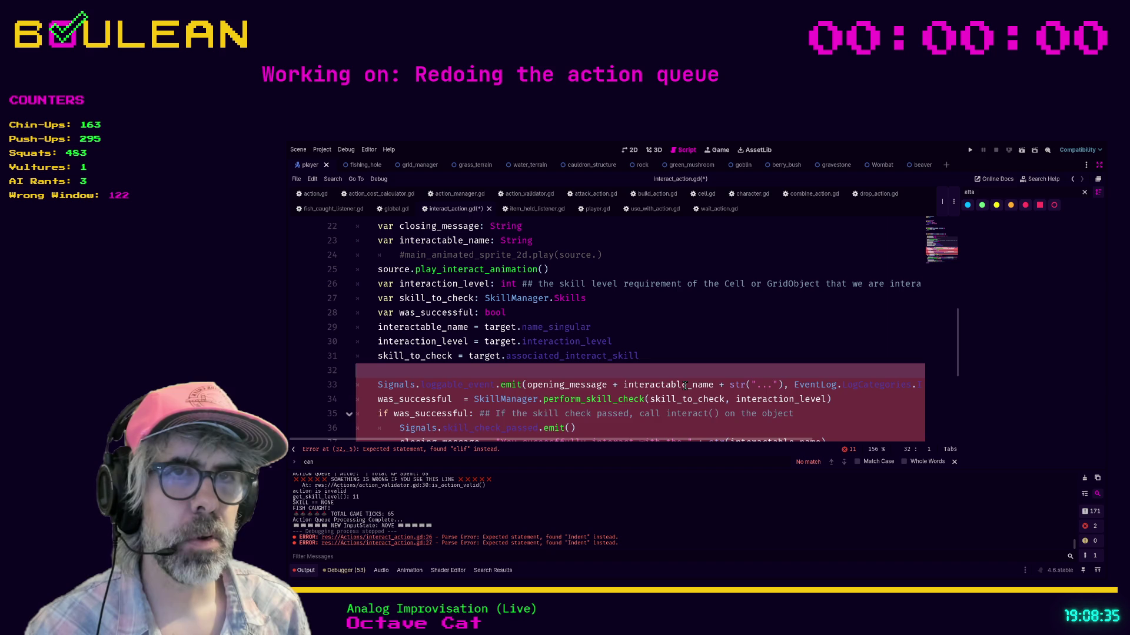
pyautogui.press('BackSpace')
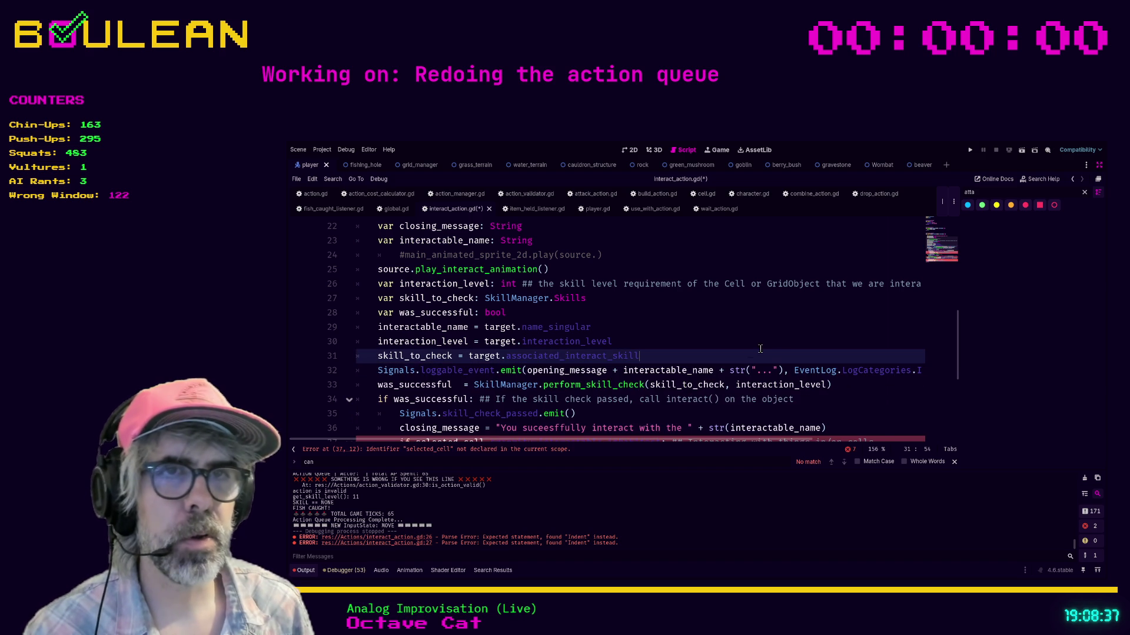
pyautogui.scroll(-1, 676, 353)
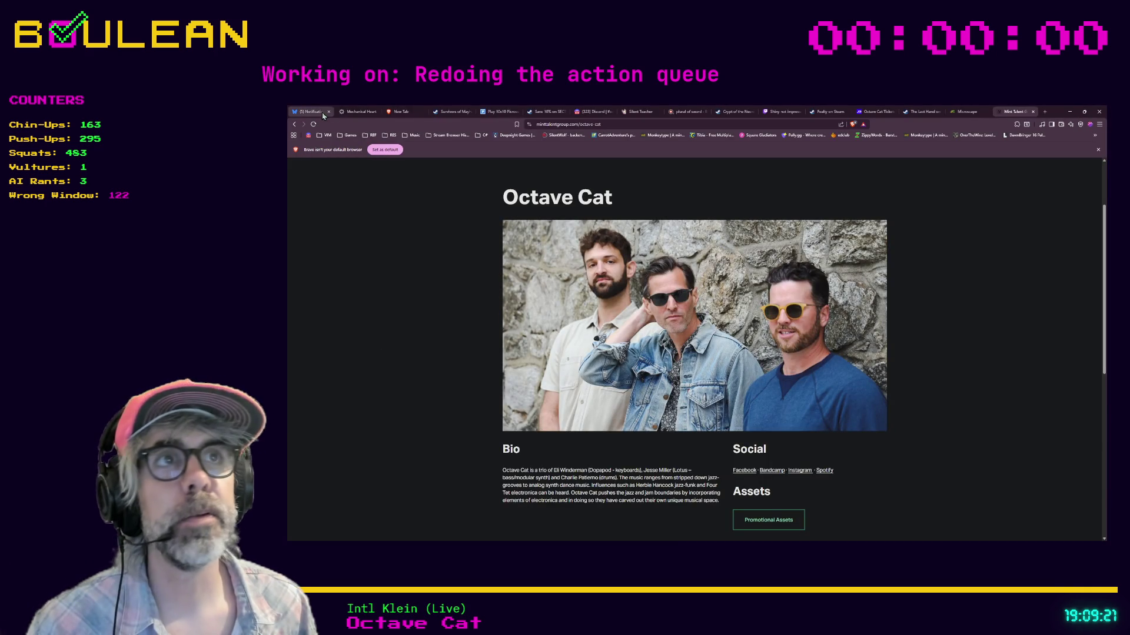
# Step: In Discord, open the direct message and view the shared Client/Host debug screenshot full size
pyautogui.hotkey('ctrl', '7')
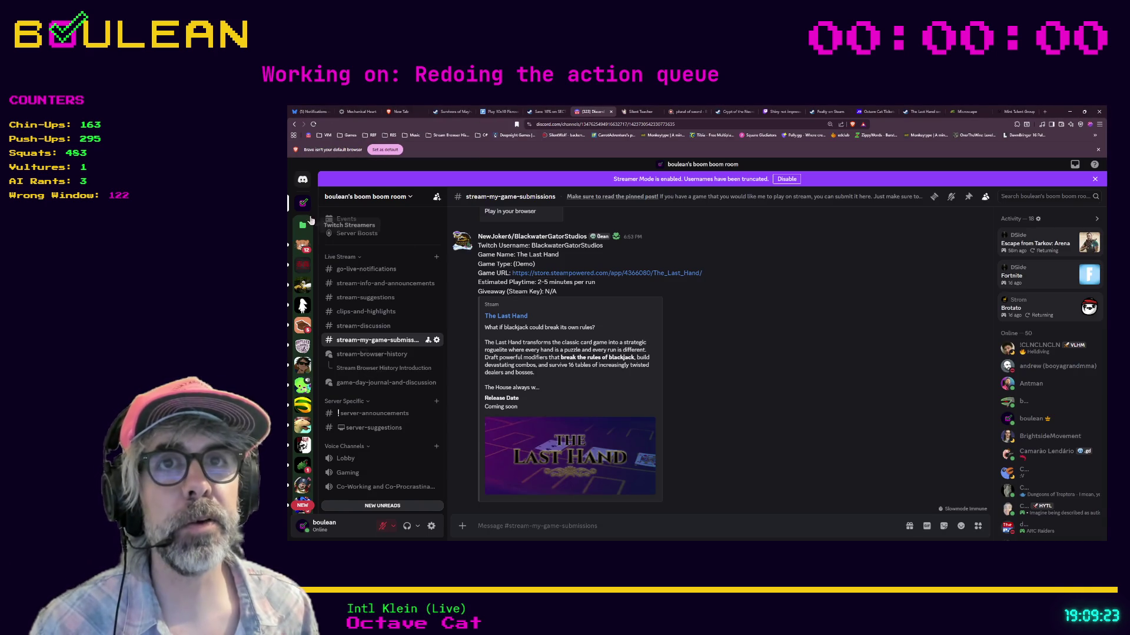
pyautogui.click(303, 179)
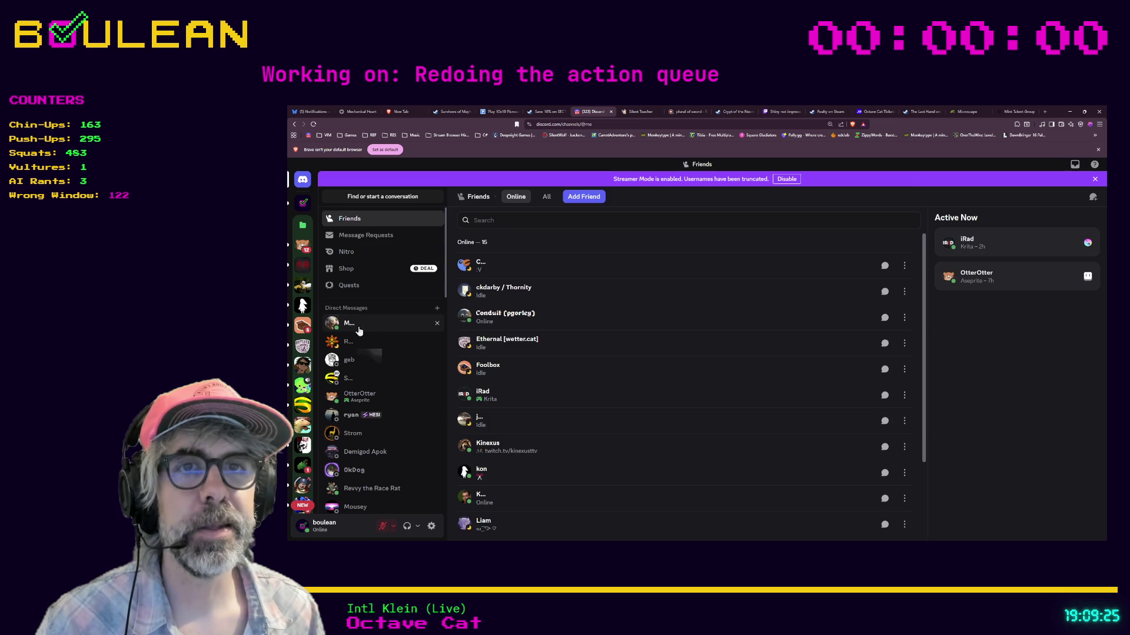
pyautogui.click(358, 329)
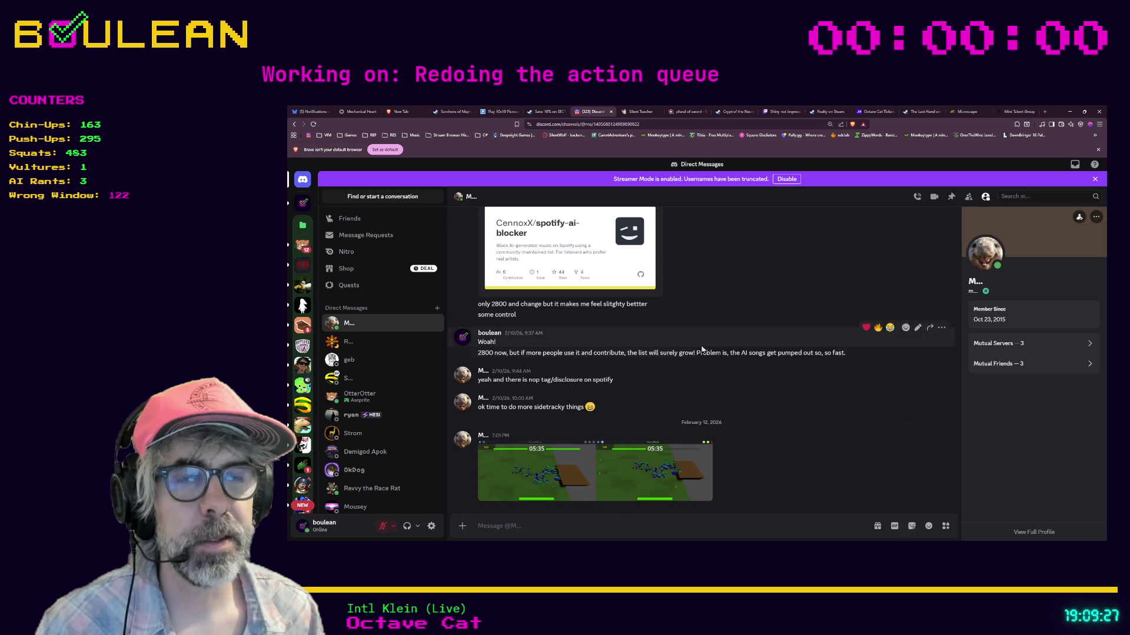
pyautogui.click(524, 468)
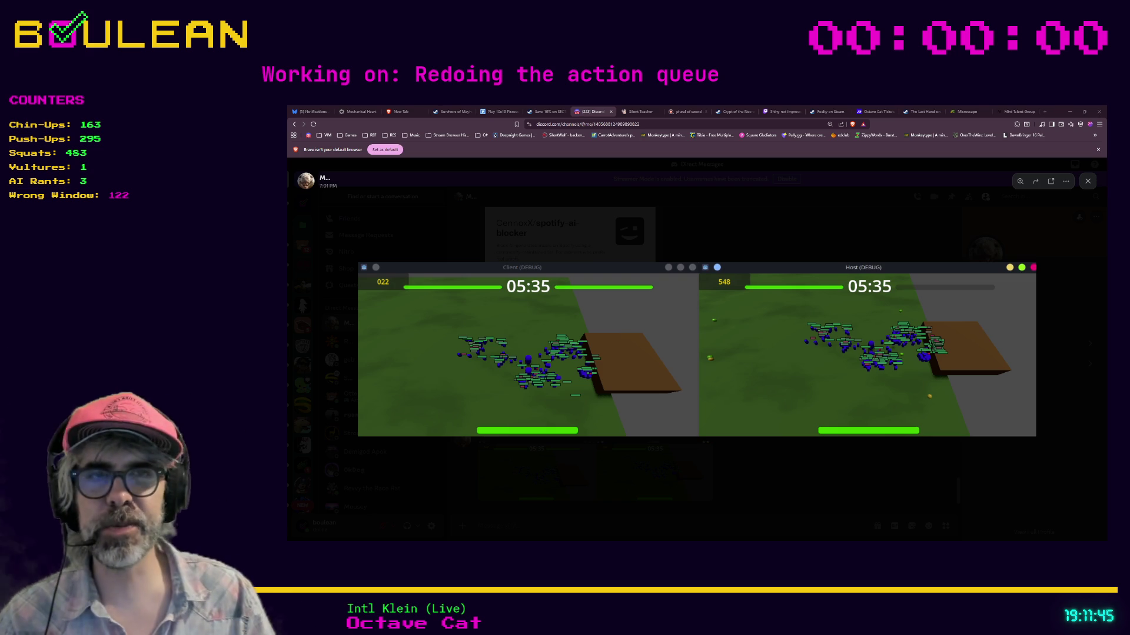
# Step: Close the screenshot viewer, scroll up the chat, and minimize the browser
pyautogui.click(716, 457)
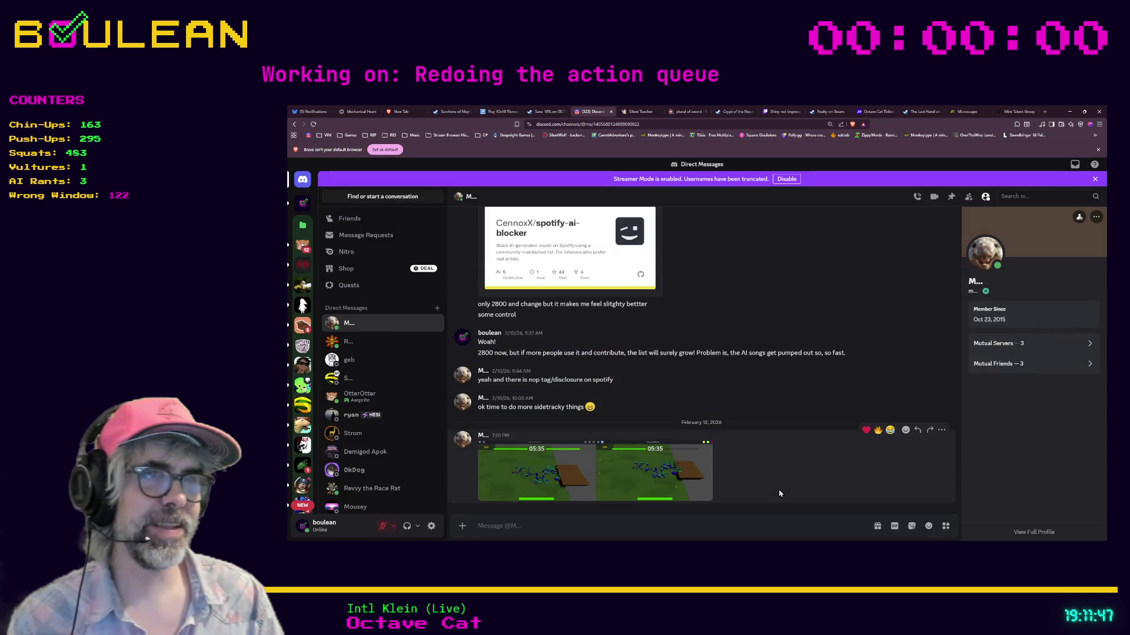
pyautogui.scroll(2, 716, 457)
pyautogui.scroll(2, 718, 460)
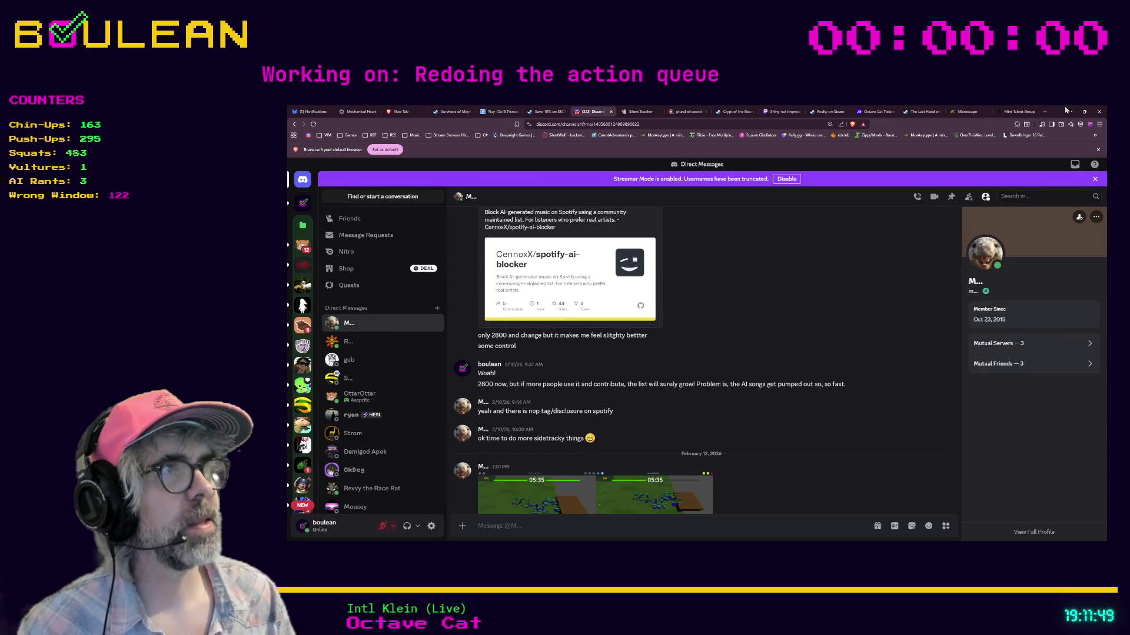
pyautogui.click(1070, 111)
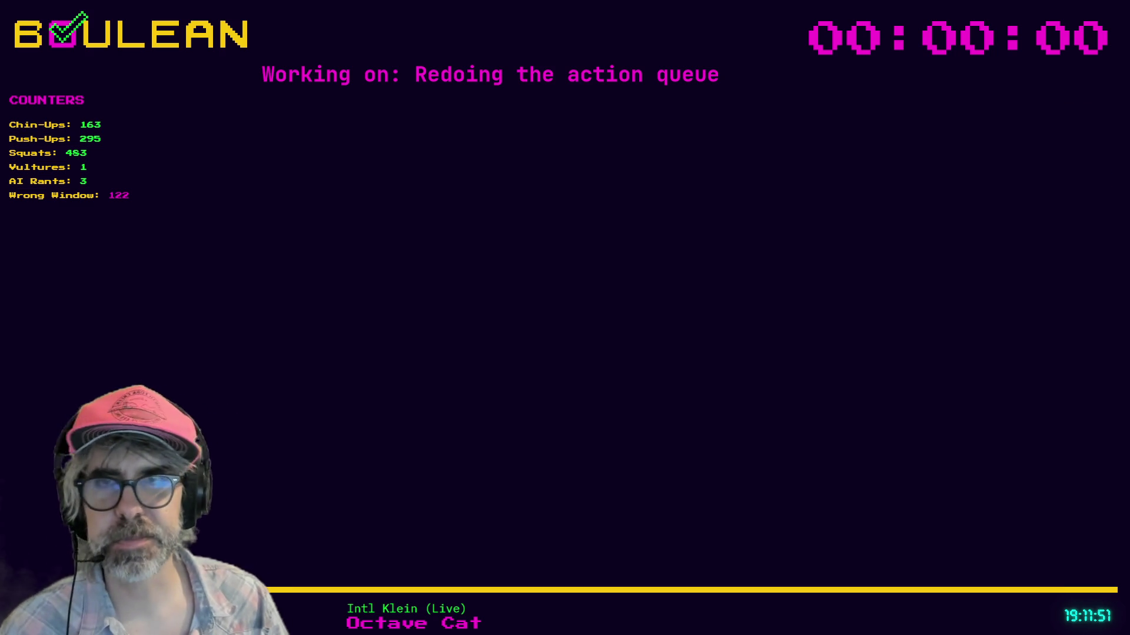
# Step: Return to Godot and review the skill-check code on lines 38–41 of interact_action.gd
pyautogui.hotkey('alt', 'Tab')
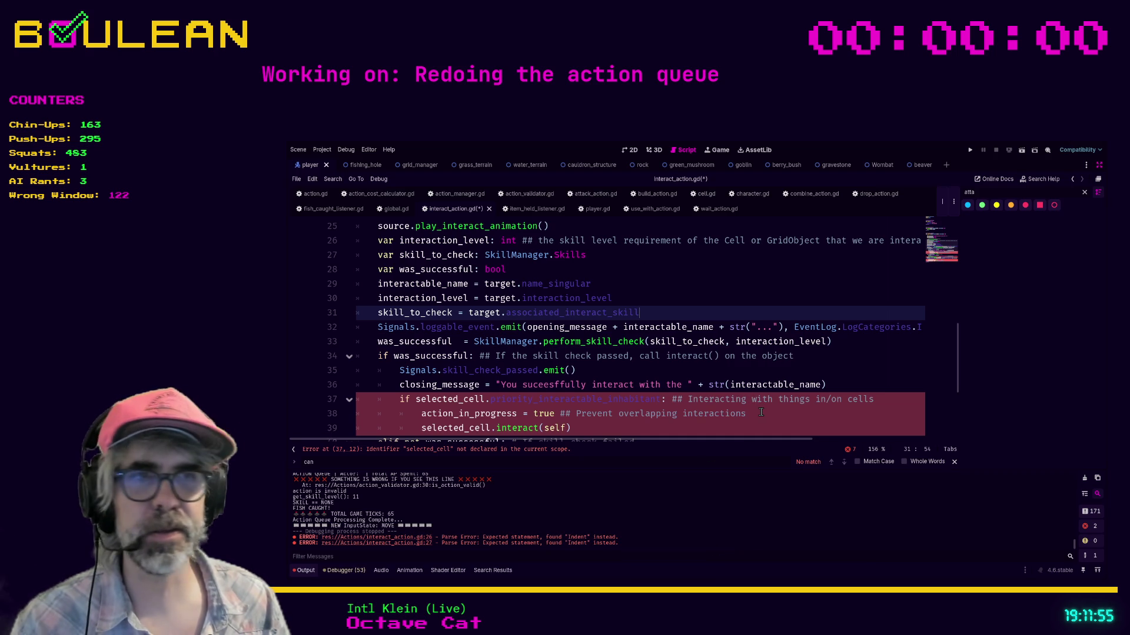
pyautogui.click(761, 412)
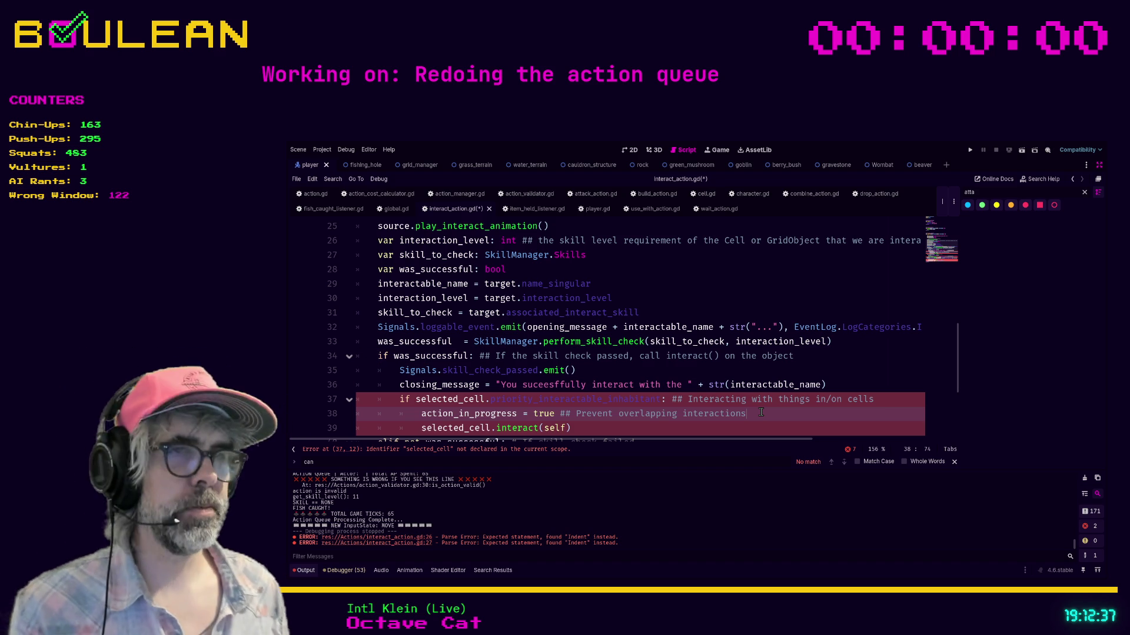
pyautogui.scroll(-3, 730, 343)
pyautogui.click(617, 315)
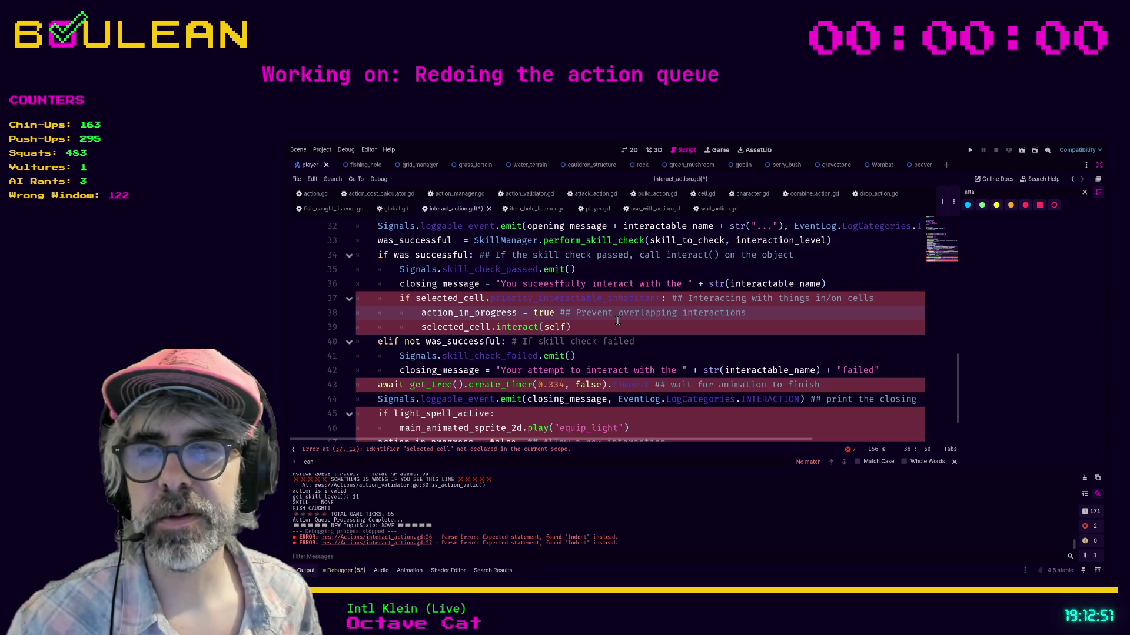
pyautogui.press('Down')
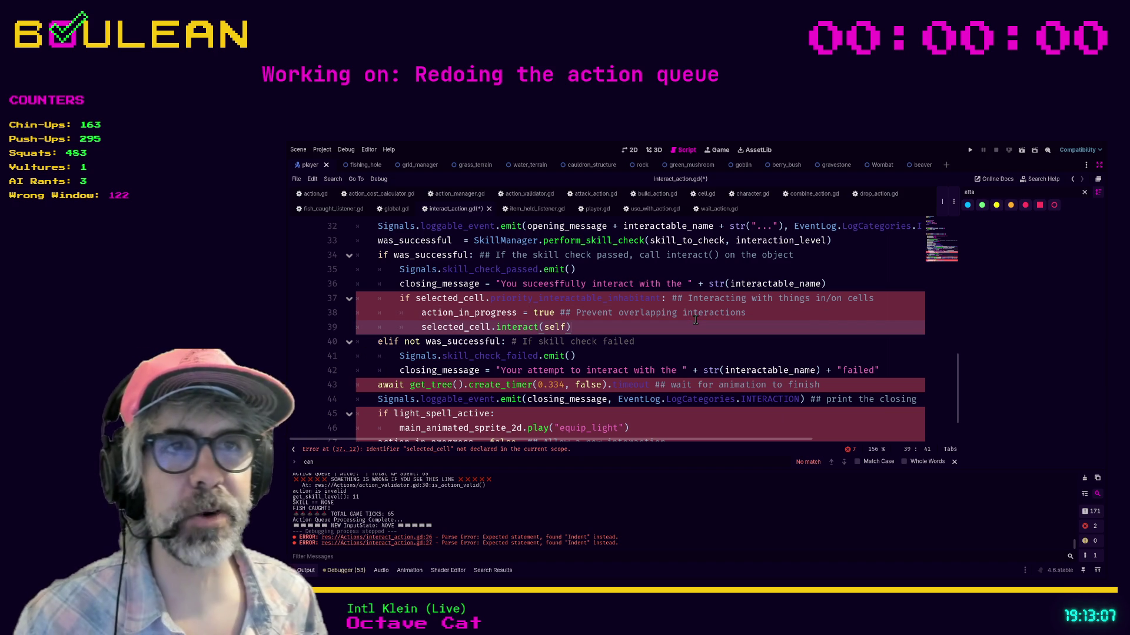
pyautogui.click(680, 356)
pyautogui.scroll(3, 682, 353)
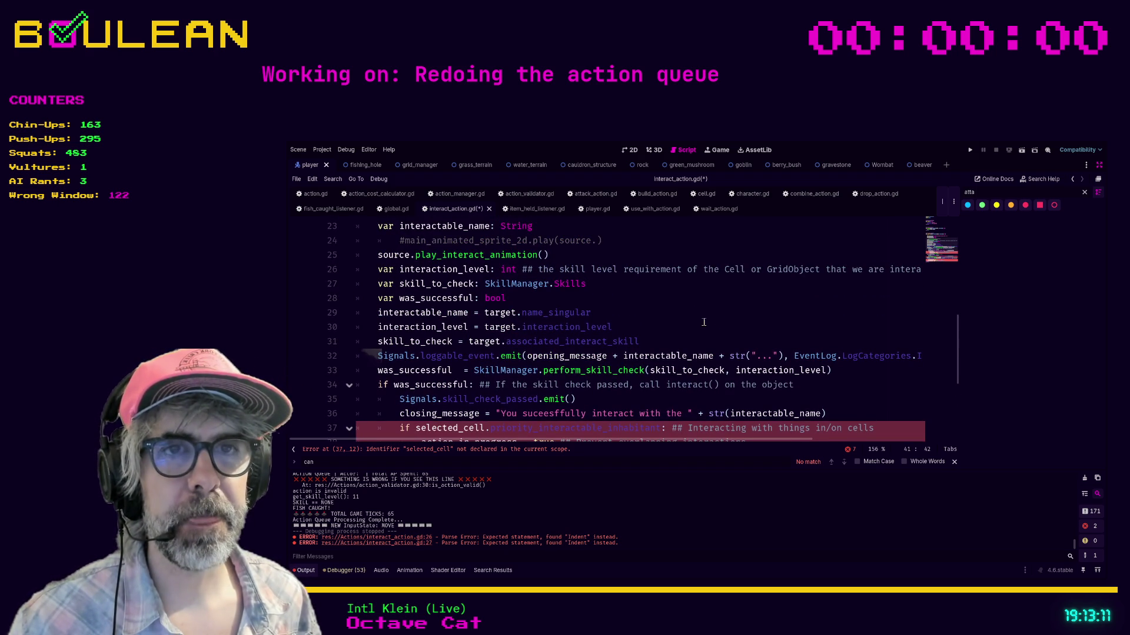
pyautogui.scroll(-1, 623, 325)
pyautogui.scroll(2, 623, 326)
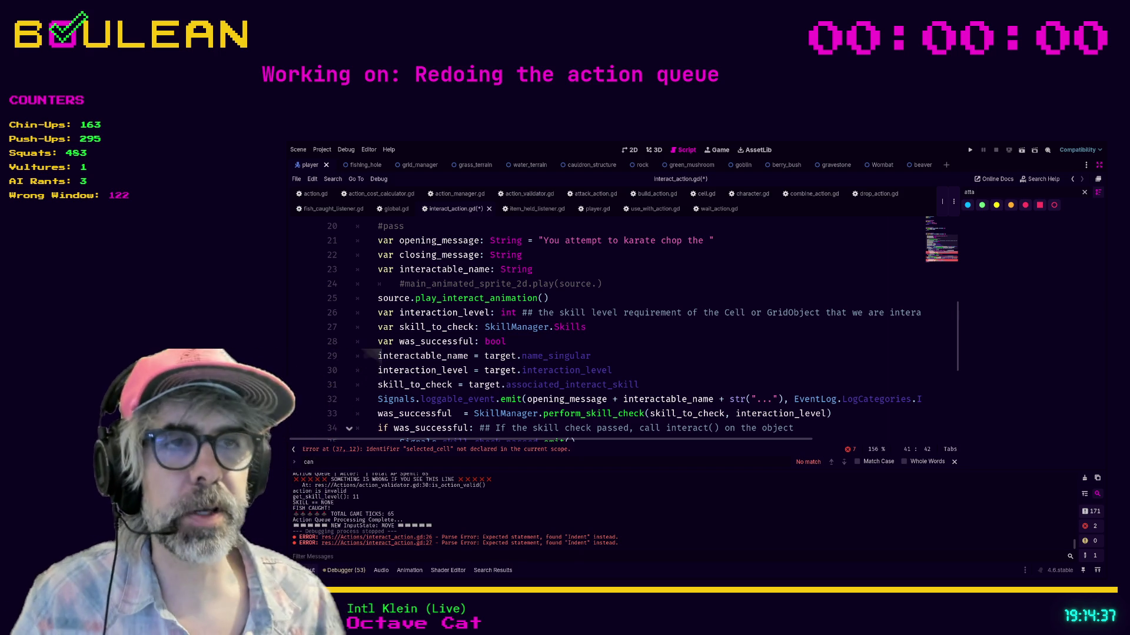
# Step: Delete the commented-out main_animated_sprite_2d.play line from interact_action.gd
pyautogui.click(641, 328)
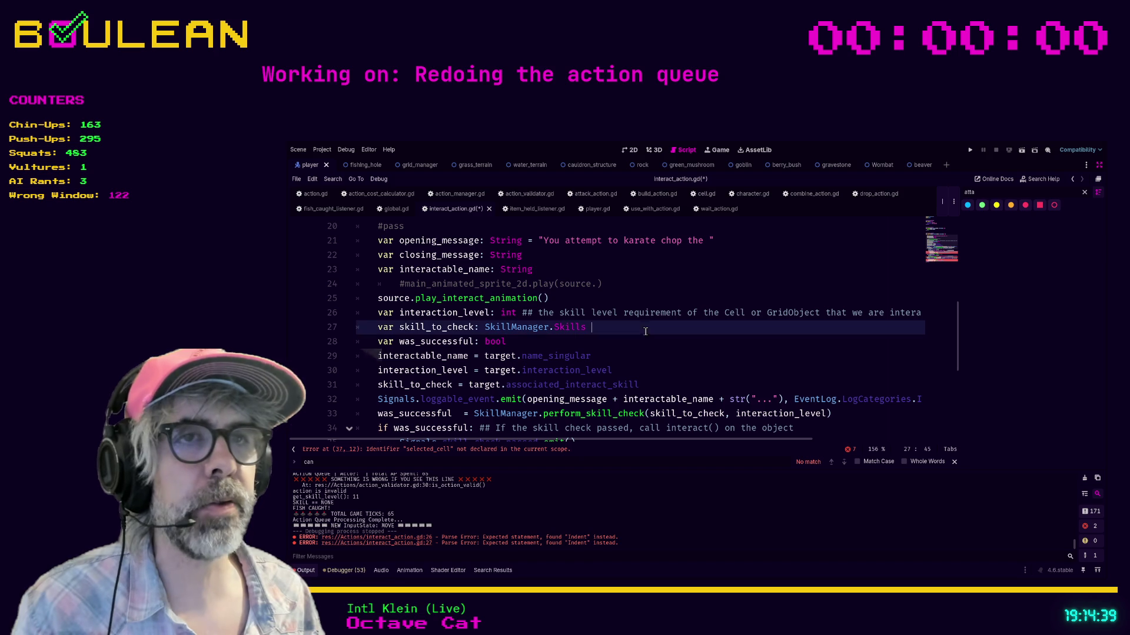
pyautogui.scroll(1, 647, 301)
pyautogui.scroll(-2, 648, 302)
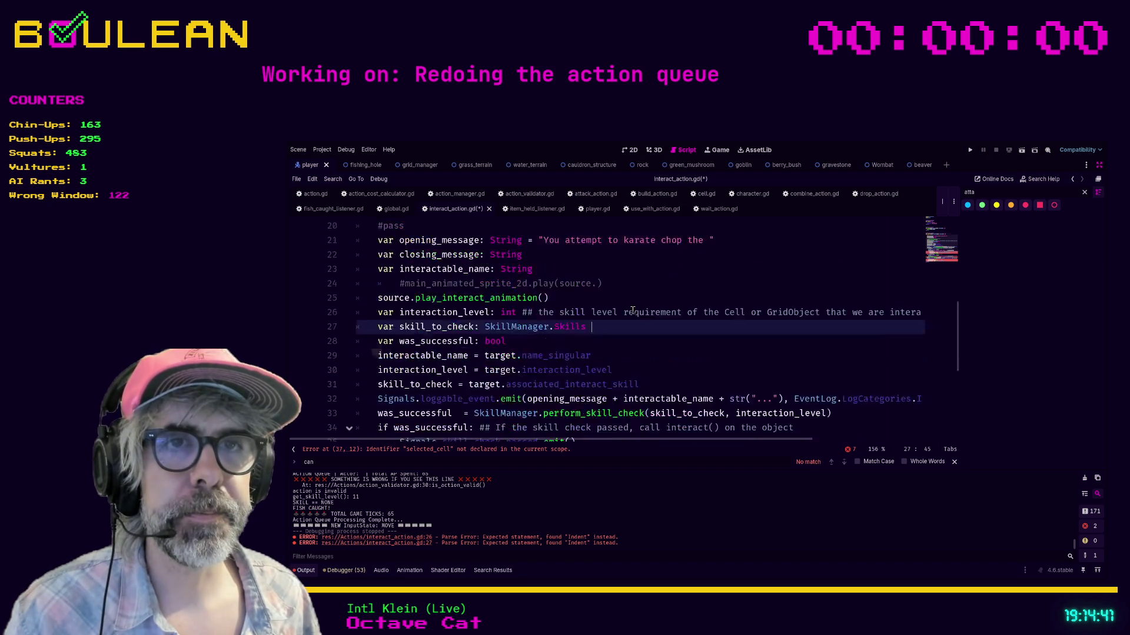
pyautogui.click(643, 246)
pyautogui.hotkey('shift', 'Home')
pyautogui.hotkey('shift', 'Home')
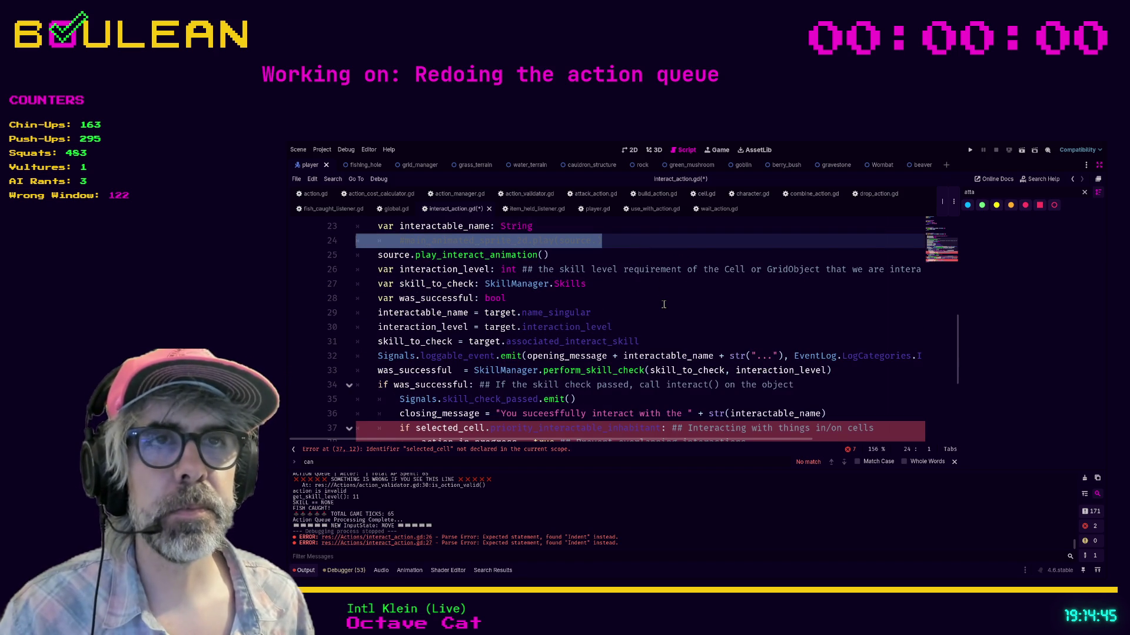
pyautogui.press('BackSpace')
pyautogui.press('BackSpace')
pyautogui.scroll(-1, 635, 303)
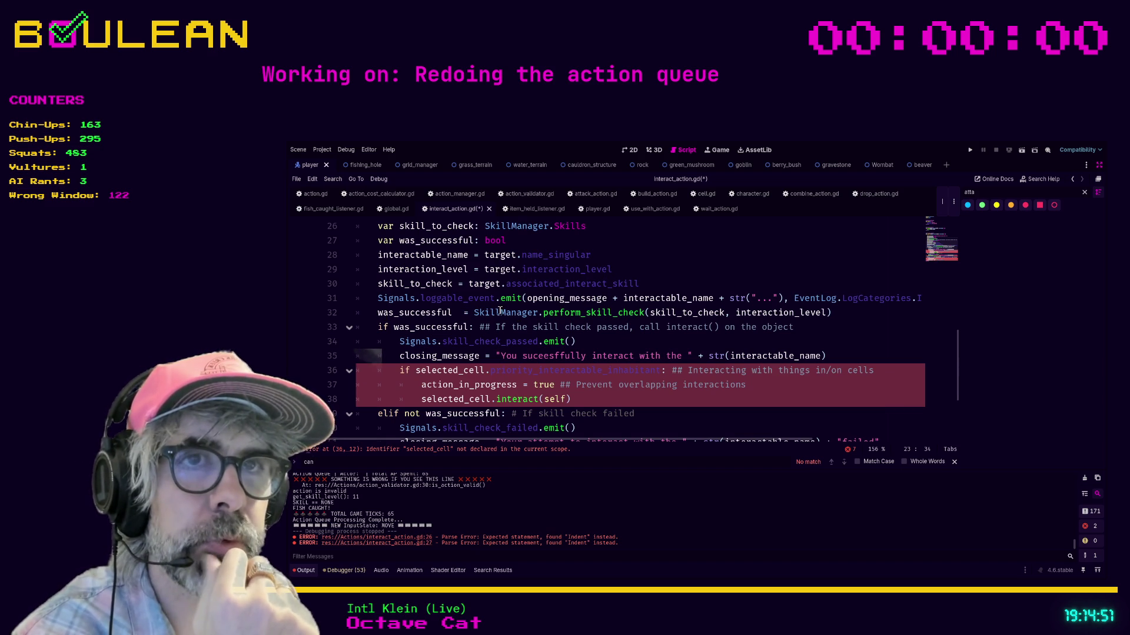
pyautogui.scroll(3, 457, 325)
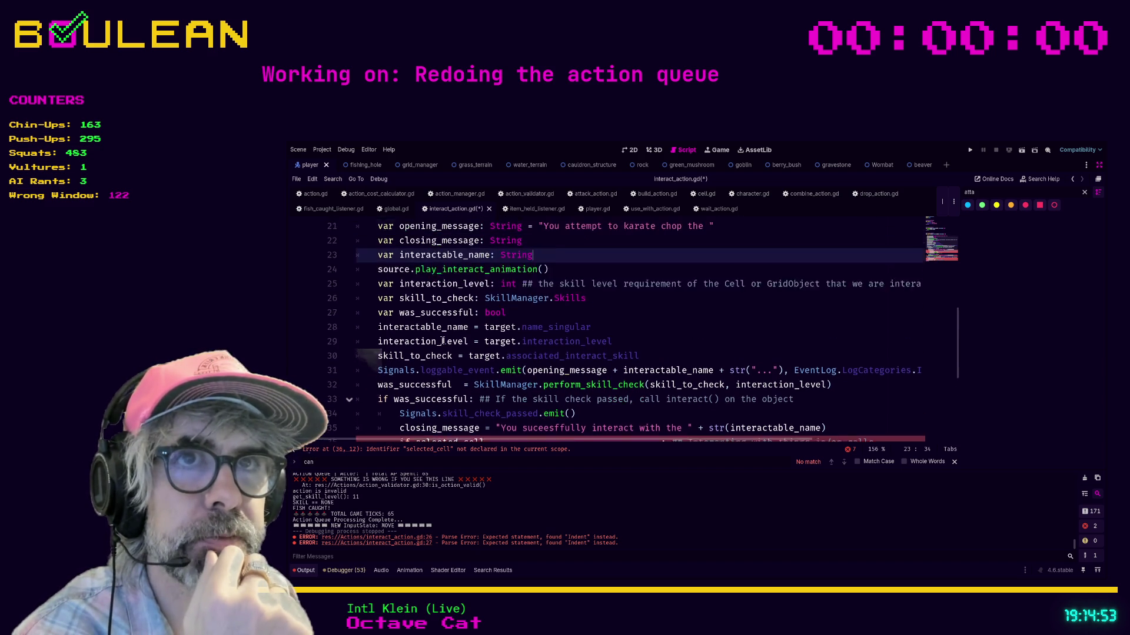
pyautogui.scroll(-1, 419, 316)
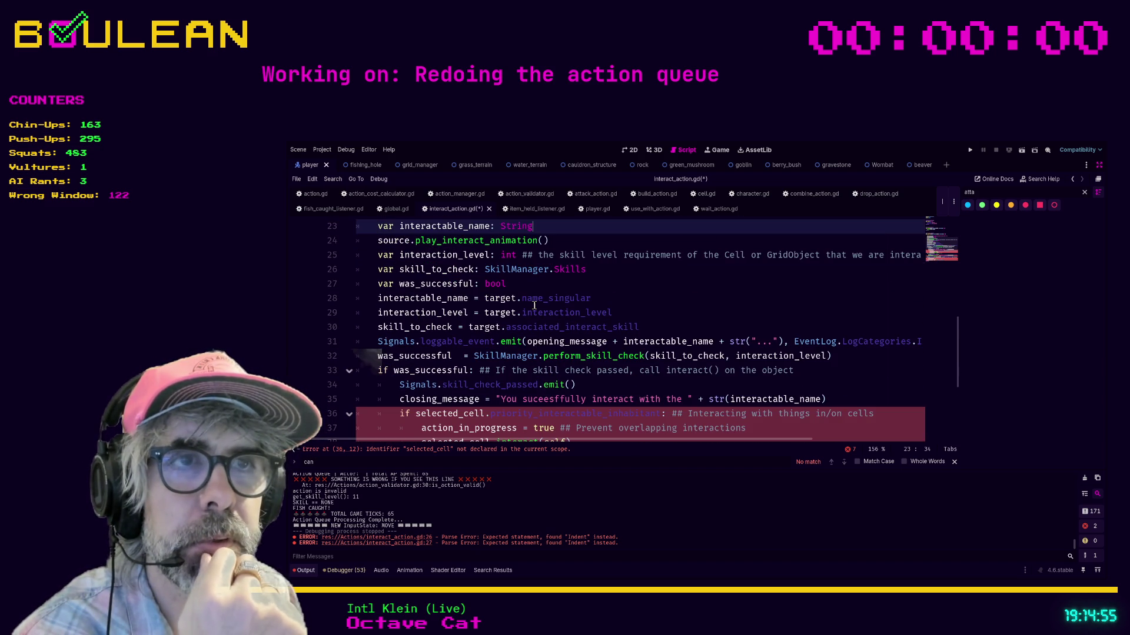
pyautogui.scroll(-1, 448, 320)
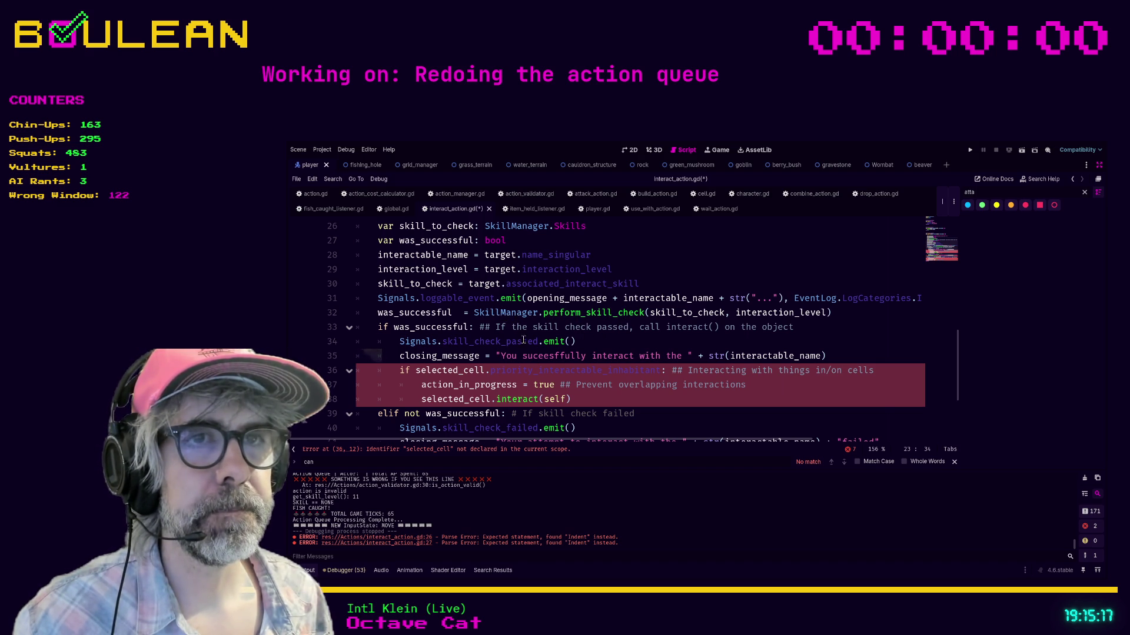
pyautogui.scroll(2, 526, 340)
pyautogui.scroll(-3, 518, 338)
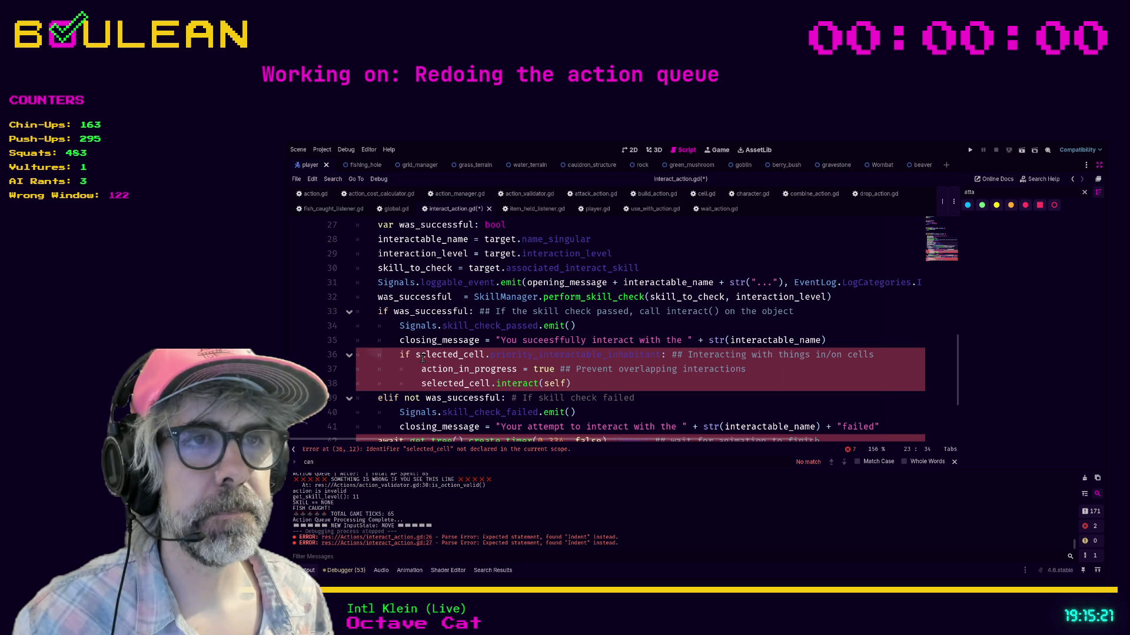
pyautogui.click(614, 370)
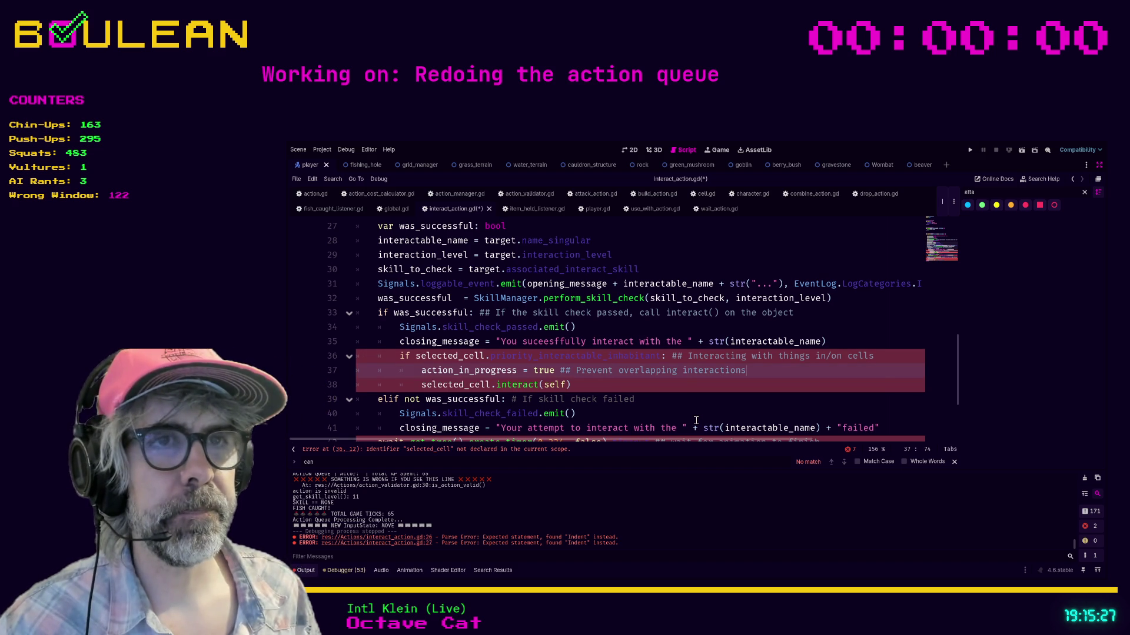
# Step: Remove 'action_in_progress = true' and the if selected_cell check, unindenting selected_cell.interact(self) and clearing blank lines
pyautogui.hotkey('shift', 'Home')
pyautogui.hotkey('shift', 'Home')
pyautogui.press('BackSpace')
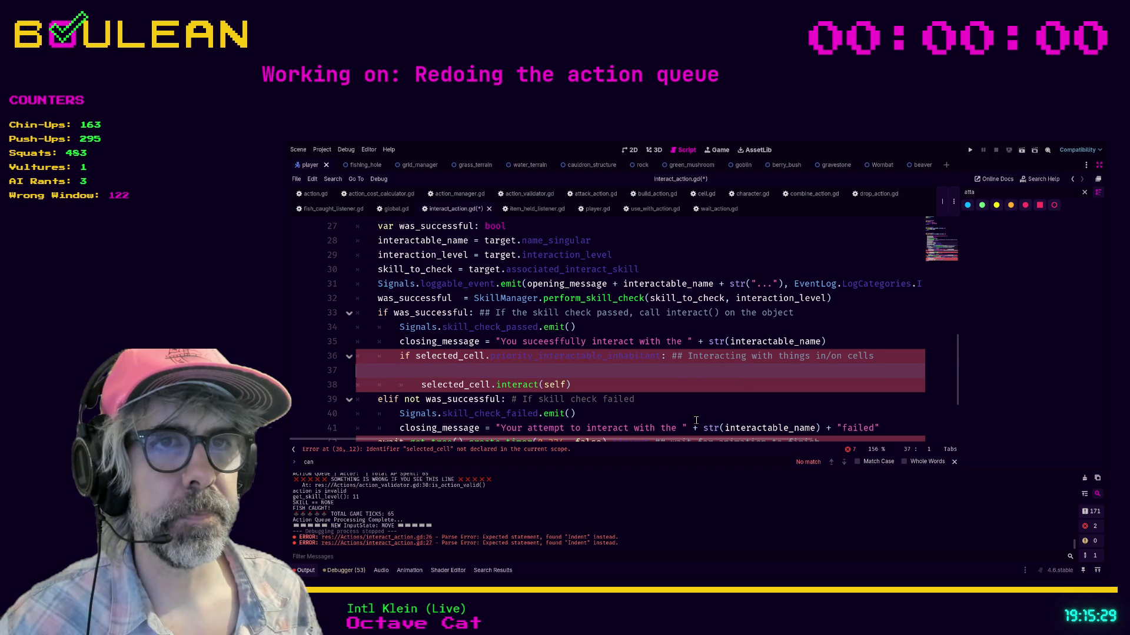
pyautogui.scroll(-1, 581, 377)
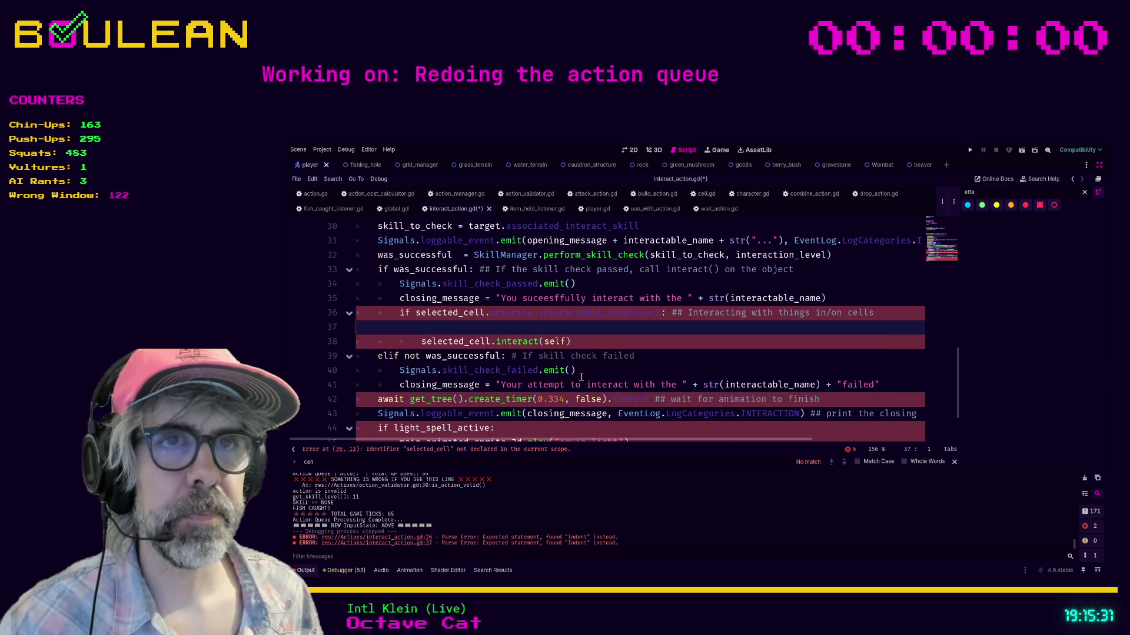
pyautogui.click(581, 342)
pyautogui.hotkey('shift', 'Tab')
pyautogui.click(508, 330)
pyautogui.press('Up')
pyautogui.hotkey('shift', 'End')
pyautogui.press('Delete')
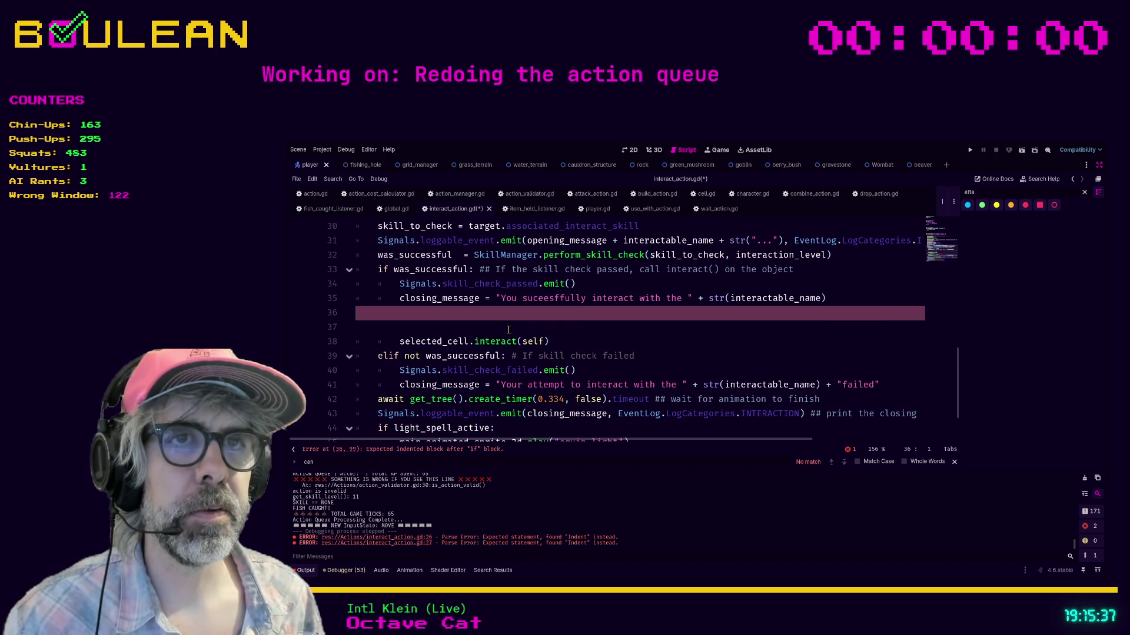
pyautogui.press('Delete')
pyautogui.press('BackSpace')
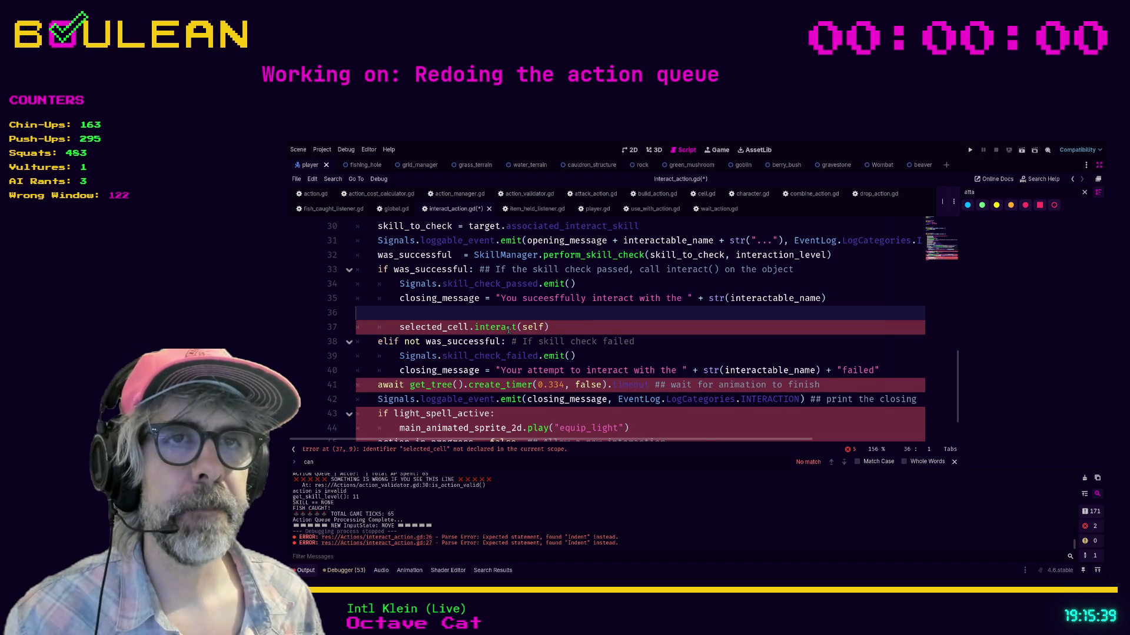
pyautogui.click(576, 306)
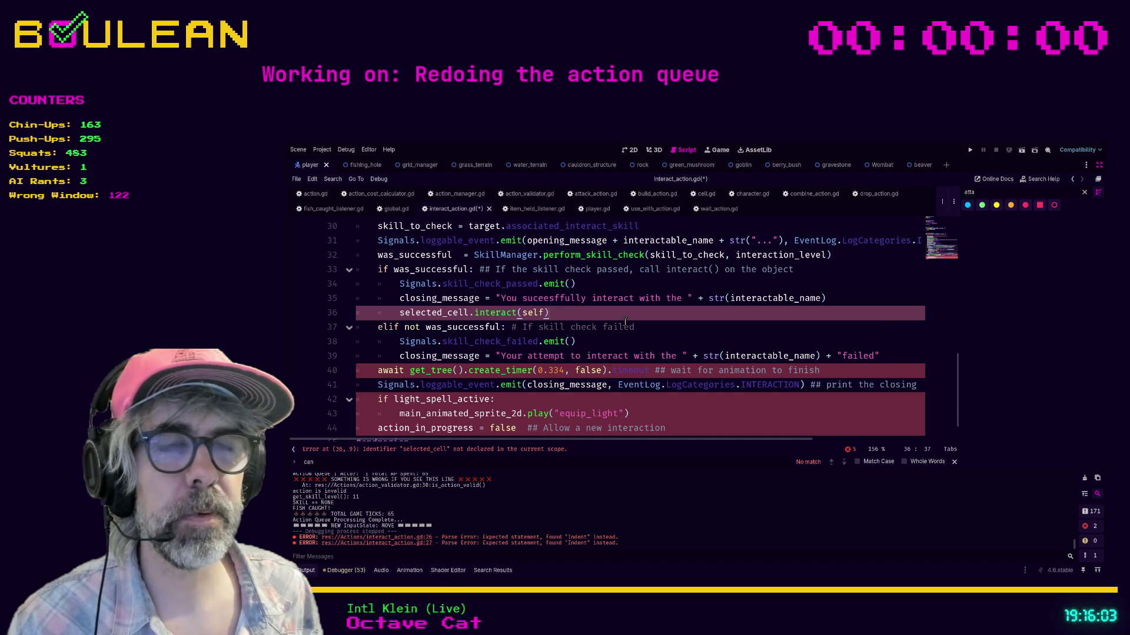
# Step: Add the closing parenthesis to selected_cell.interact(self), then switch to attack_action.gd
pyautogui.write(')')
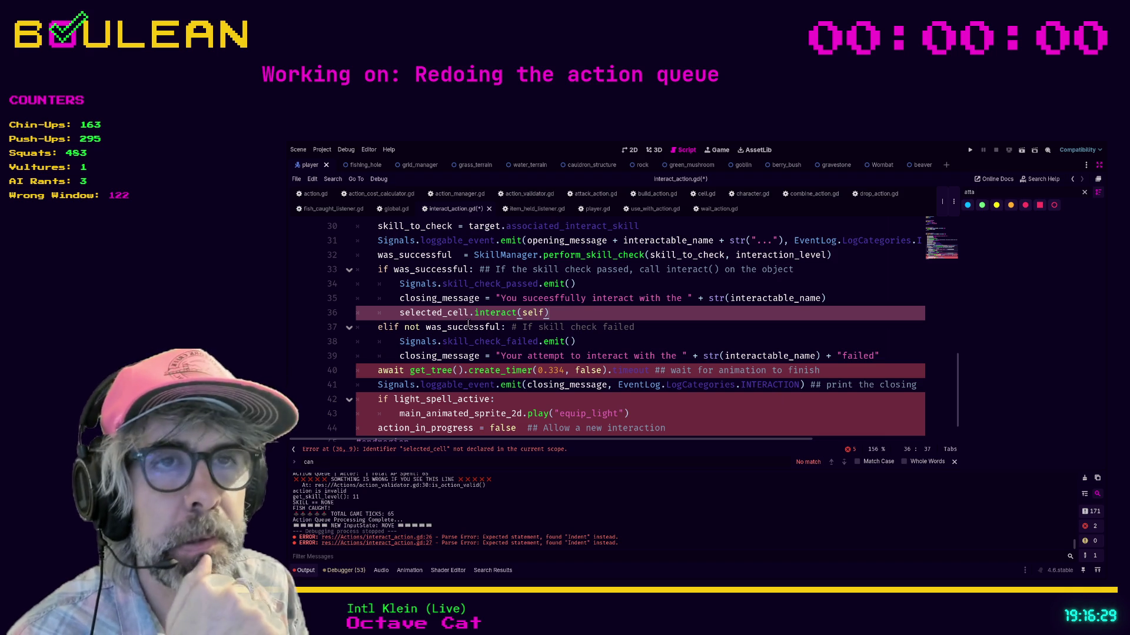
pyautogui.doubleClick(422, 314)
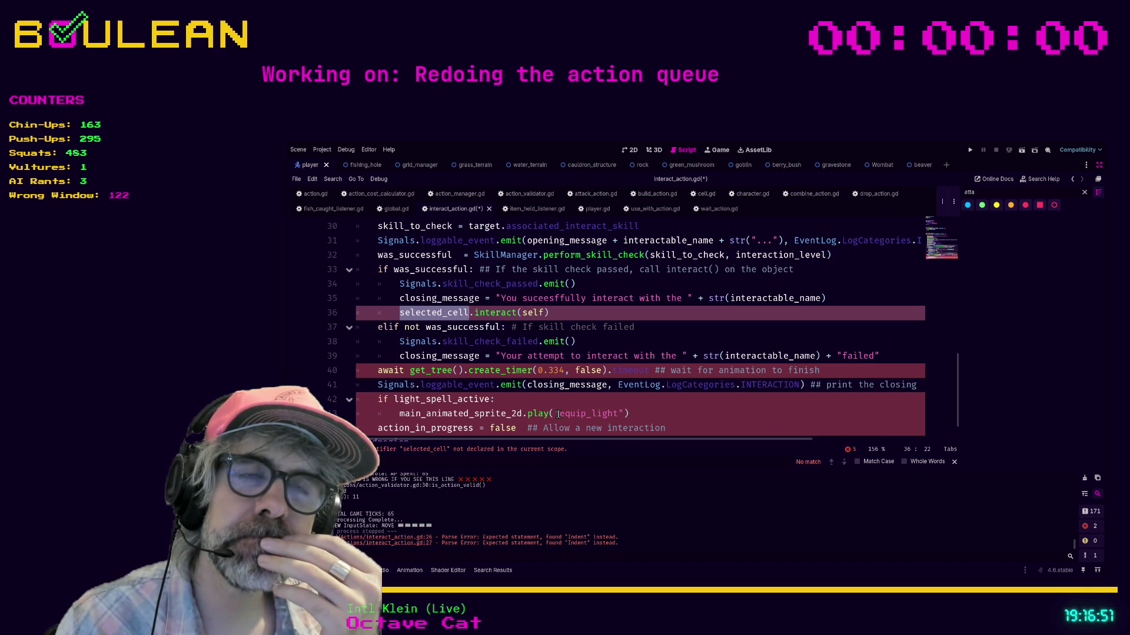
pyautogui.scroll(3, 613, 348)
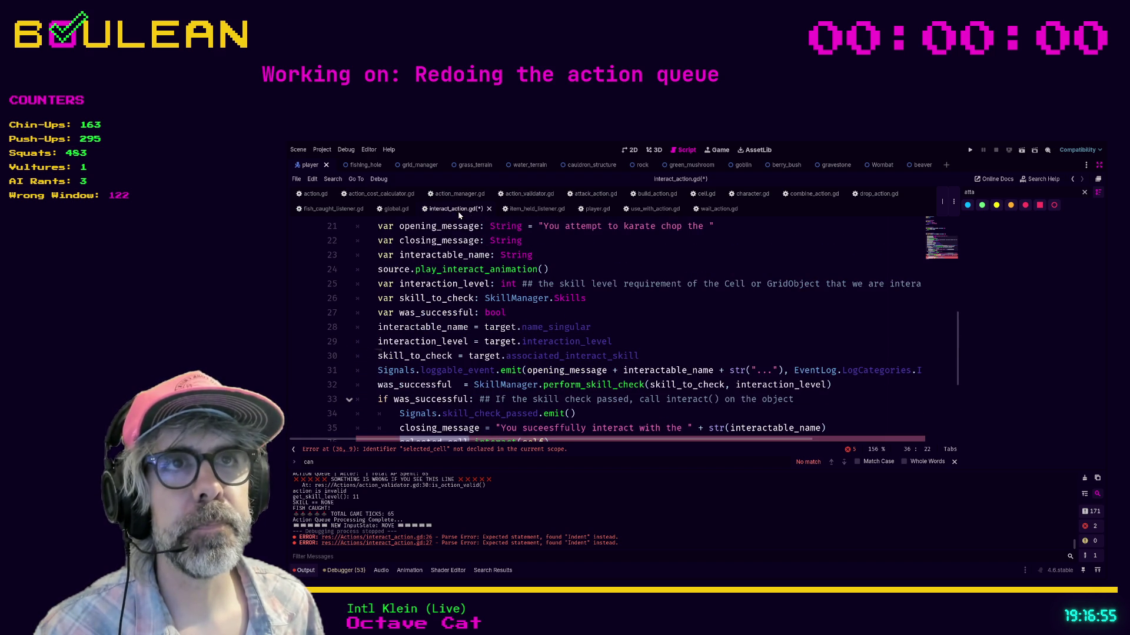
pyautogui.click(585, 196)
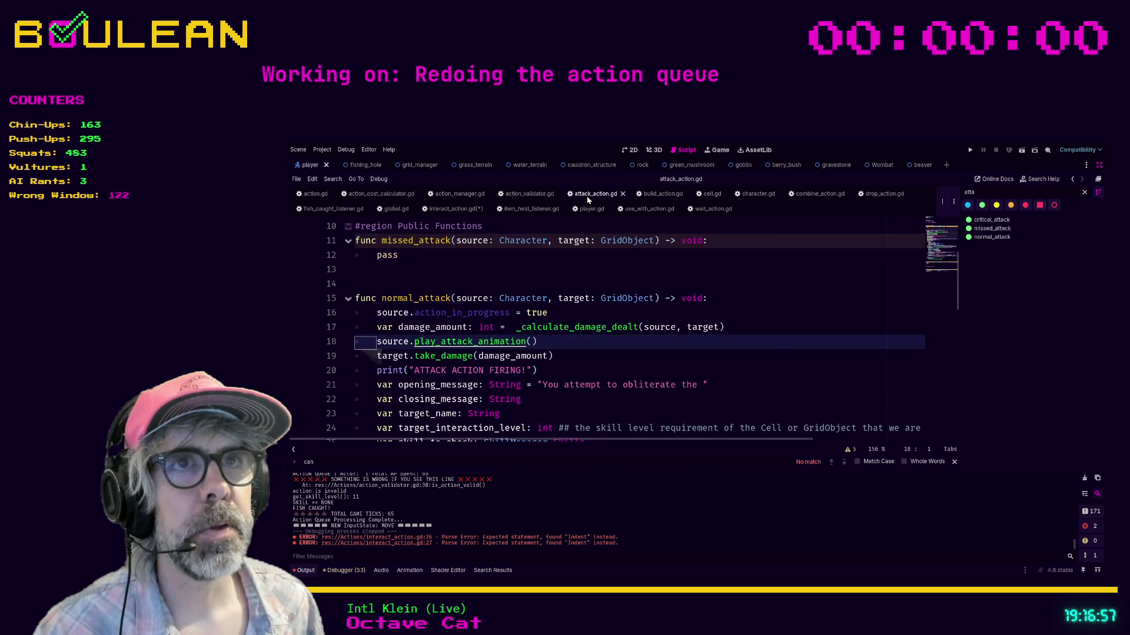
# Step: Switch to character.gd and scroll down to its attack and interact animation functions
pyautogui.scroll(-1, 564, 309)
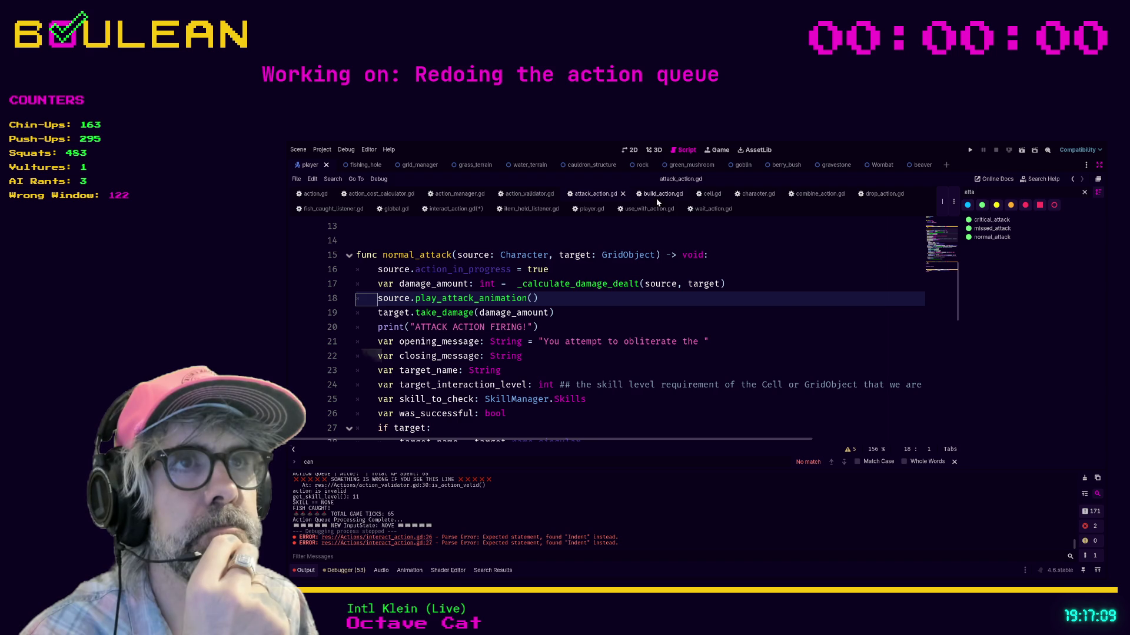
pyautogui.click(752, 194)
pyautogui.scroll(6, 583, 326)
pyautogui.scroll(-4, 571, 313)
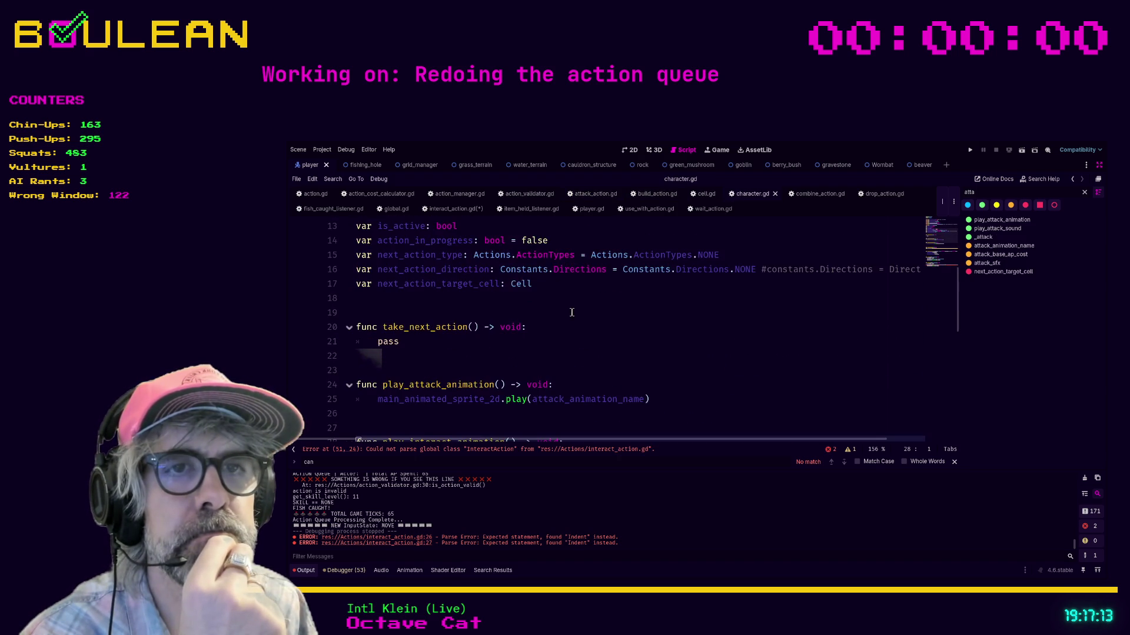
pyautogui.scroll(-4, 540, 297)
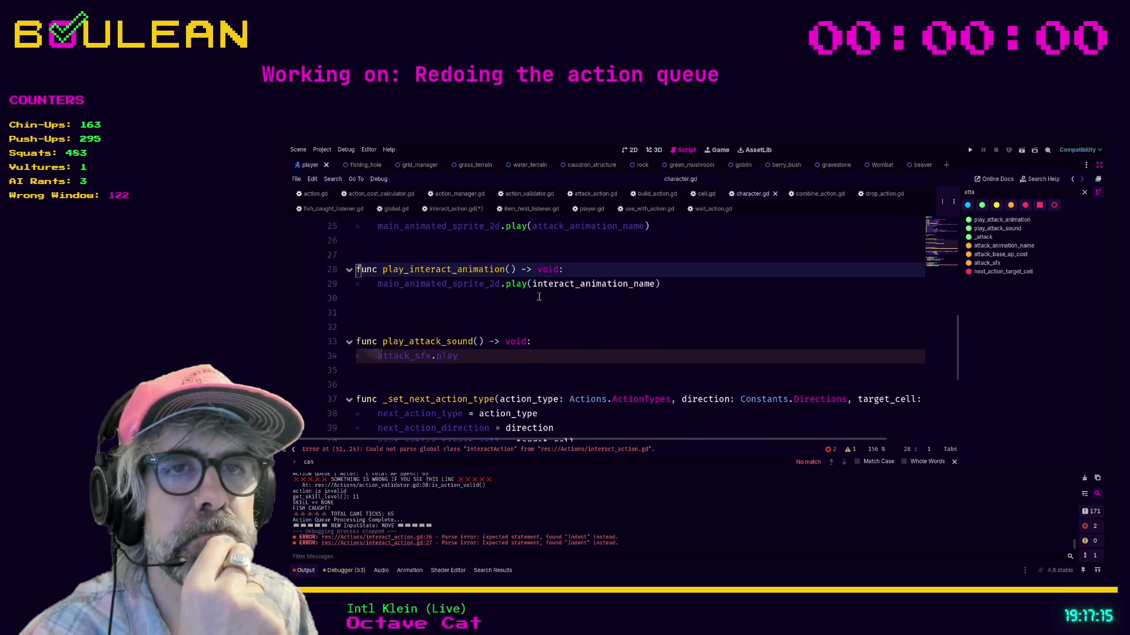
pyautogui.scroll(-5, 539, 297)
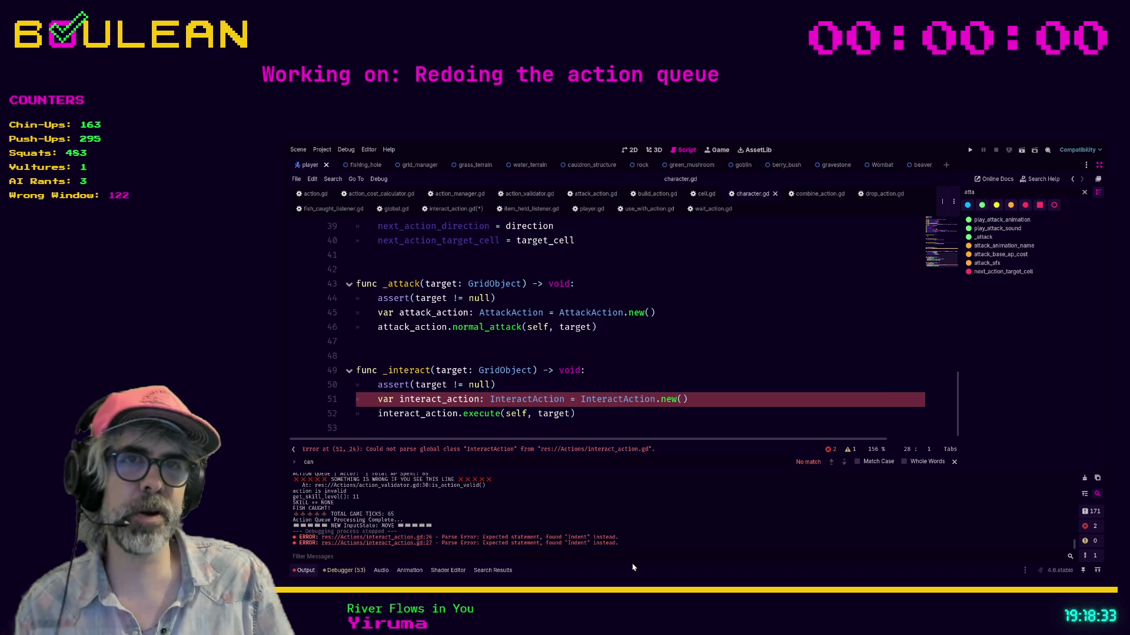
pyautogui.click(750, 393)
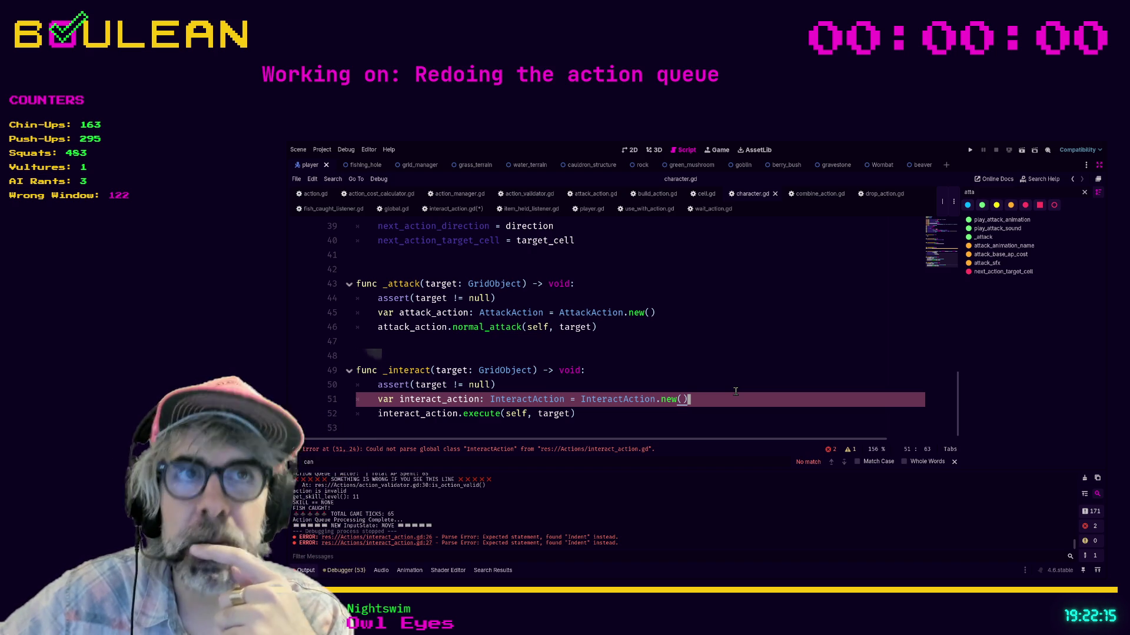
pyautogui.scroll(10, 736, 391)
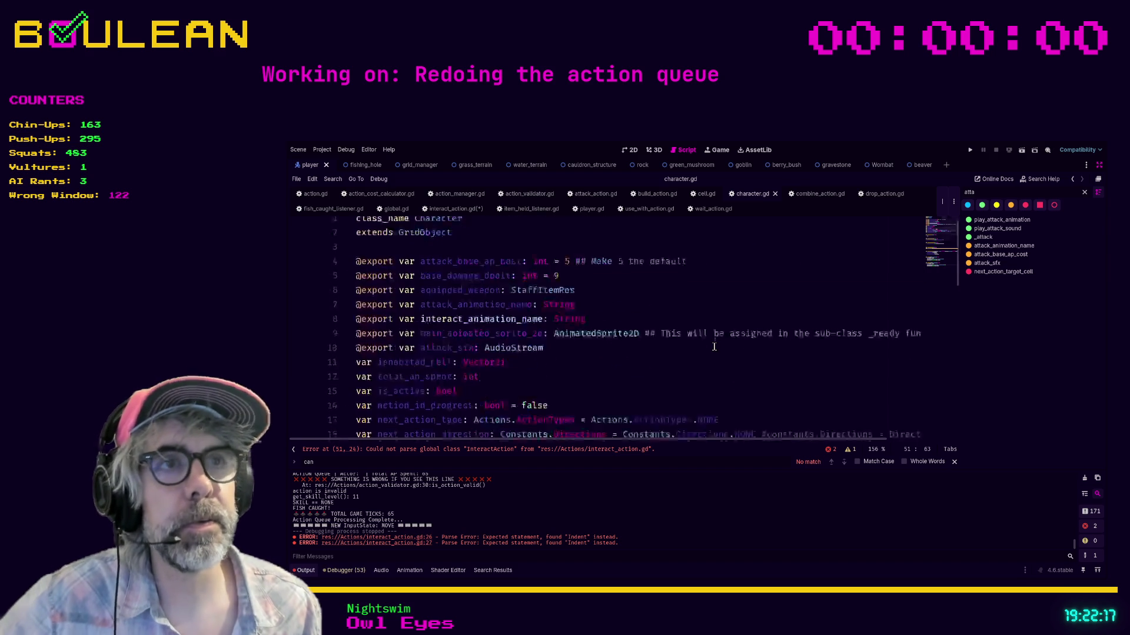
pyautogui.scroll(-6, 713, 346)
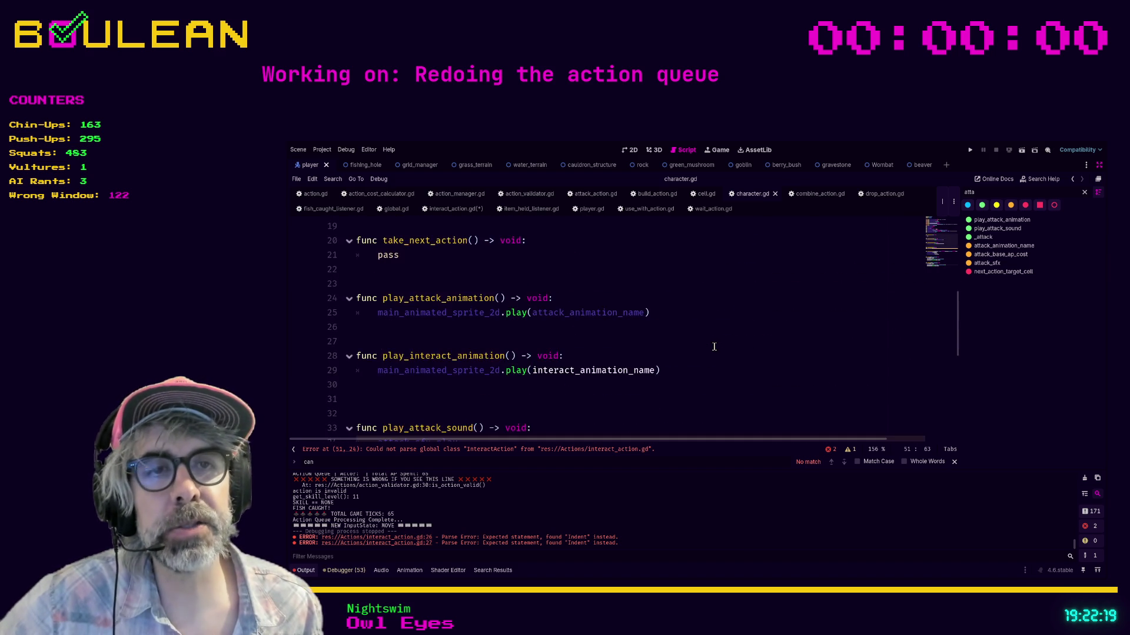
pyautogui.click(456, 209)
# Step: Review InteractAction in interact_action.gd, then jump to the Action base class definition
pyautogui.scroll(5, 635, 324)
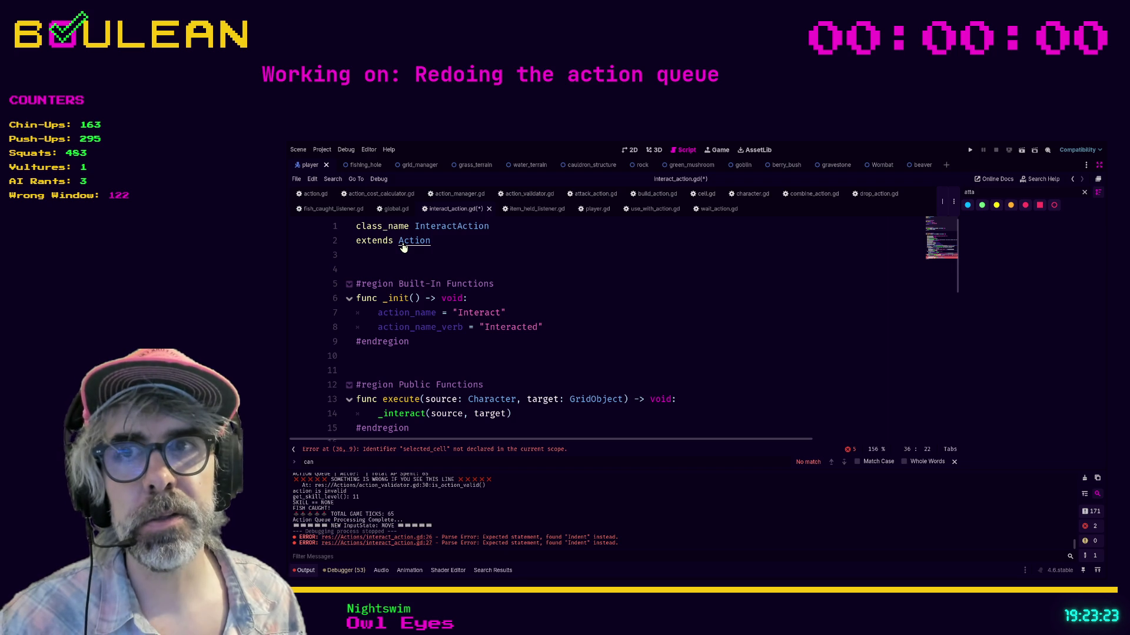
pyautogui.keyDown('ctrl'); pyautogui.click(404, 246); pyautogui.keyUp('ctrl')
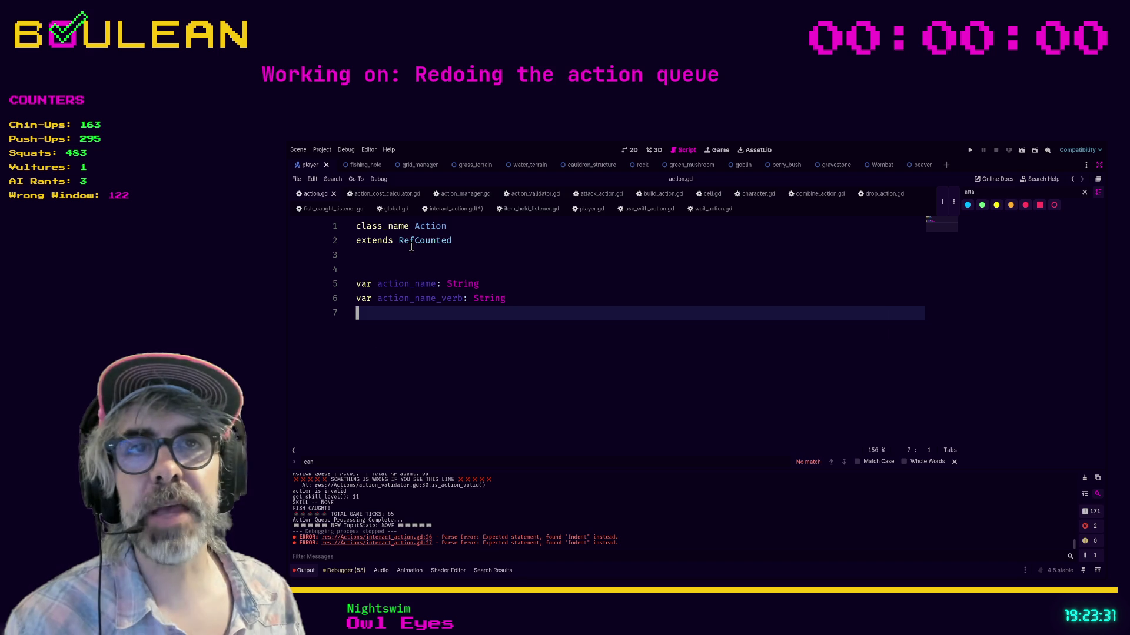
# Step: Replace RefCounted with Node on line 2 of action.gd and open the Node class docs
pyautogui.moveTo(401, 242); pyautogui.dragTo(474, 244)
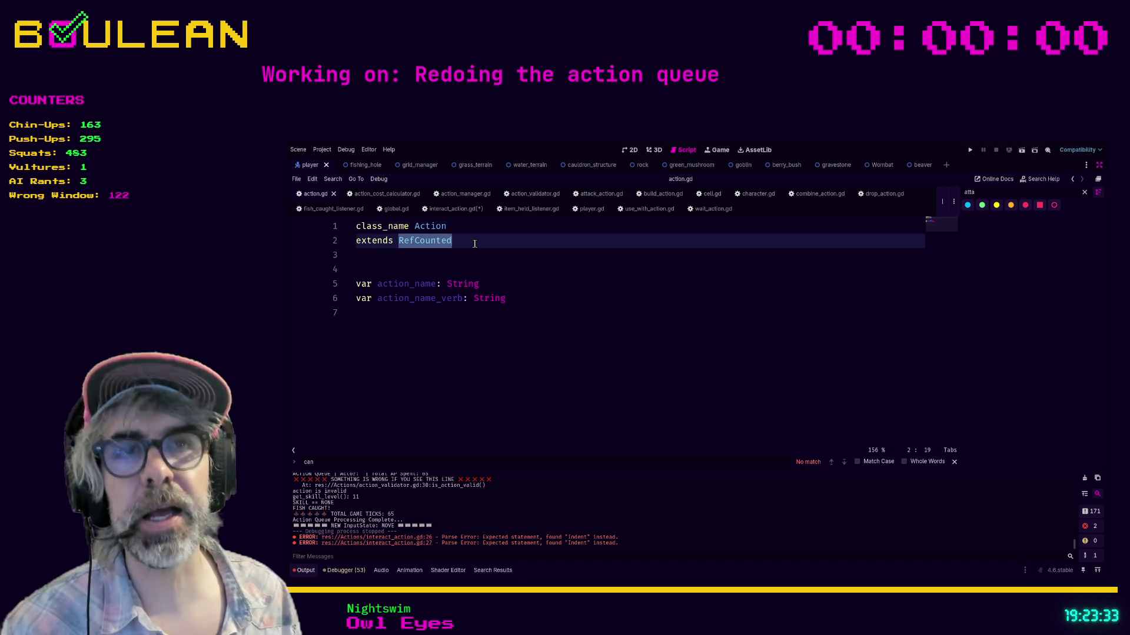
pyautogui.write('Node')
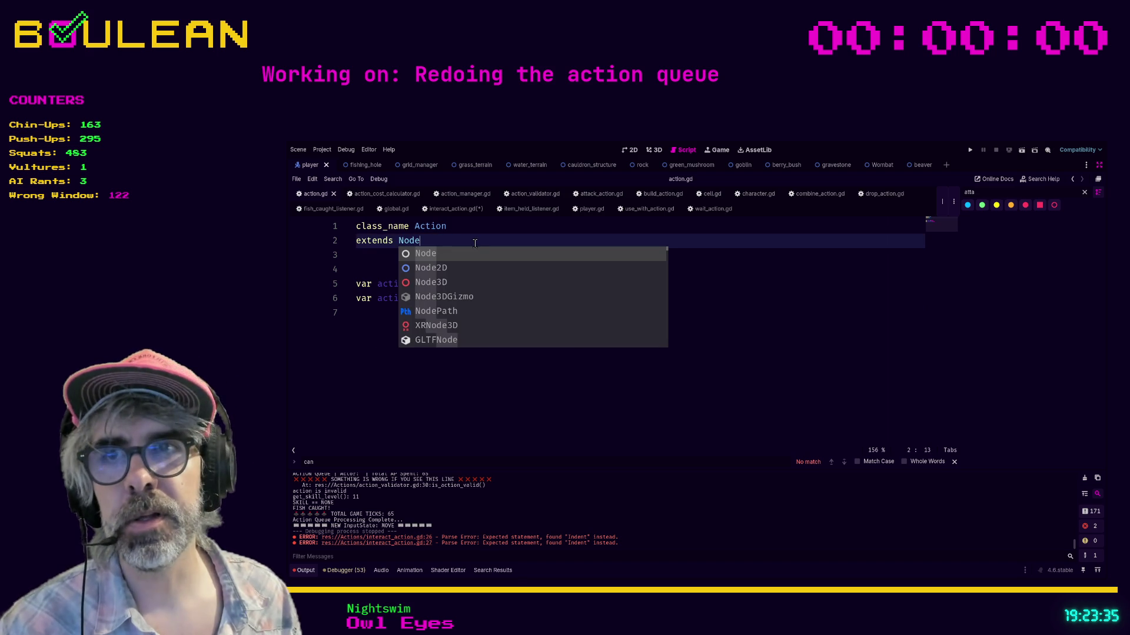
pyautogui.press('Escape')
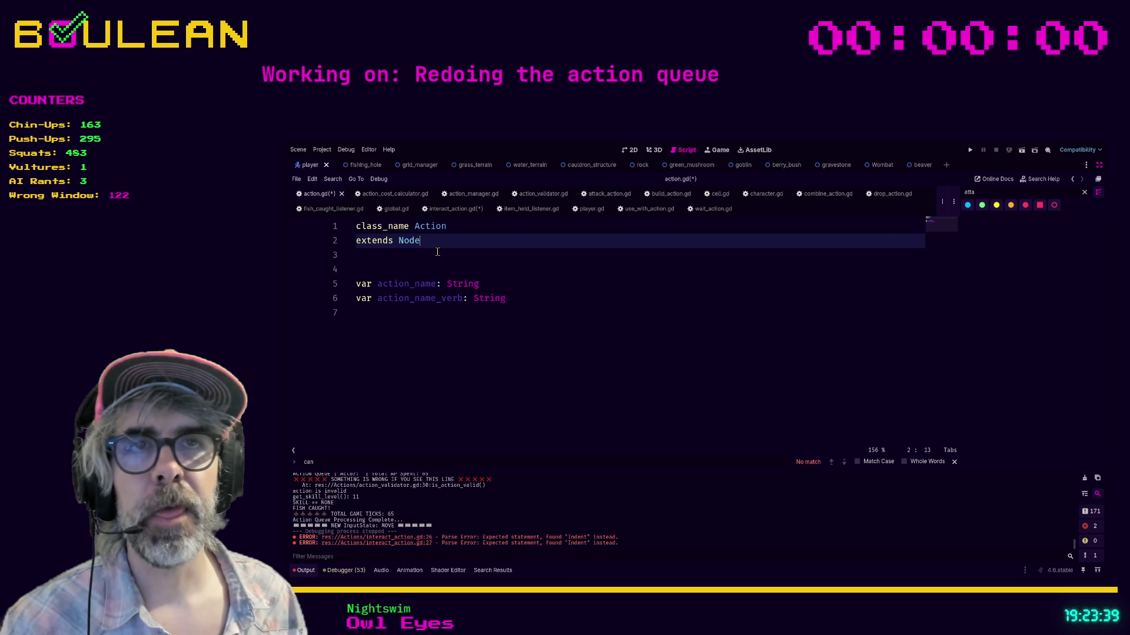
pyautogui.moveTo(402, 242); pyautogui.dragTo(398, 245)
pyautogui.click(437, 244)
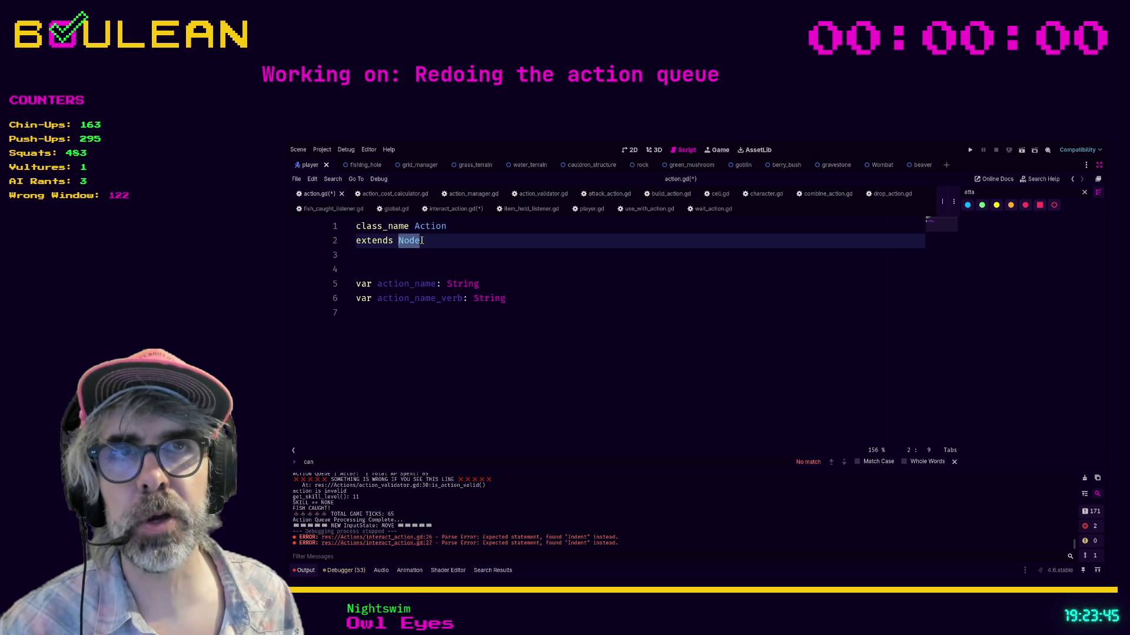
pyautogui.keyDown('ctrl'); pyautogui.click(406, 240); pyautogui.keyUp('ctrl')
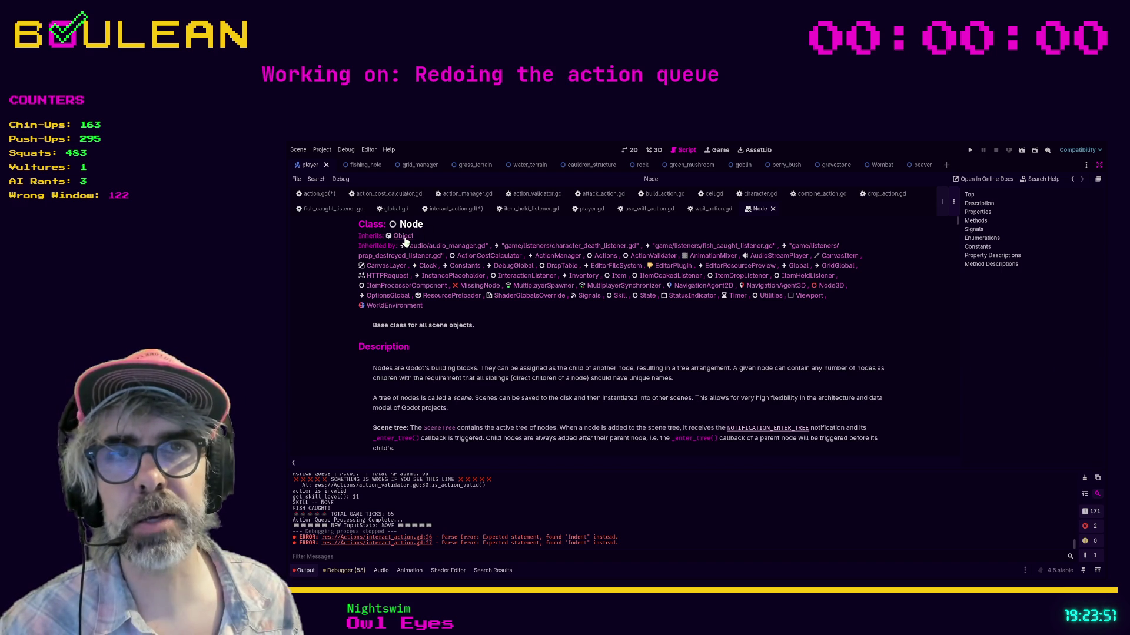
# Step: Follow Node's parent link to the Object reference, then return to action.gd via interact_action.gd
pyautogui.click(404, 236)
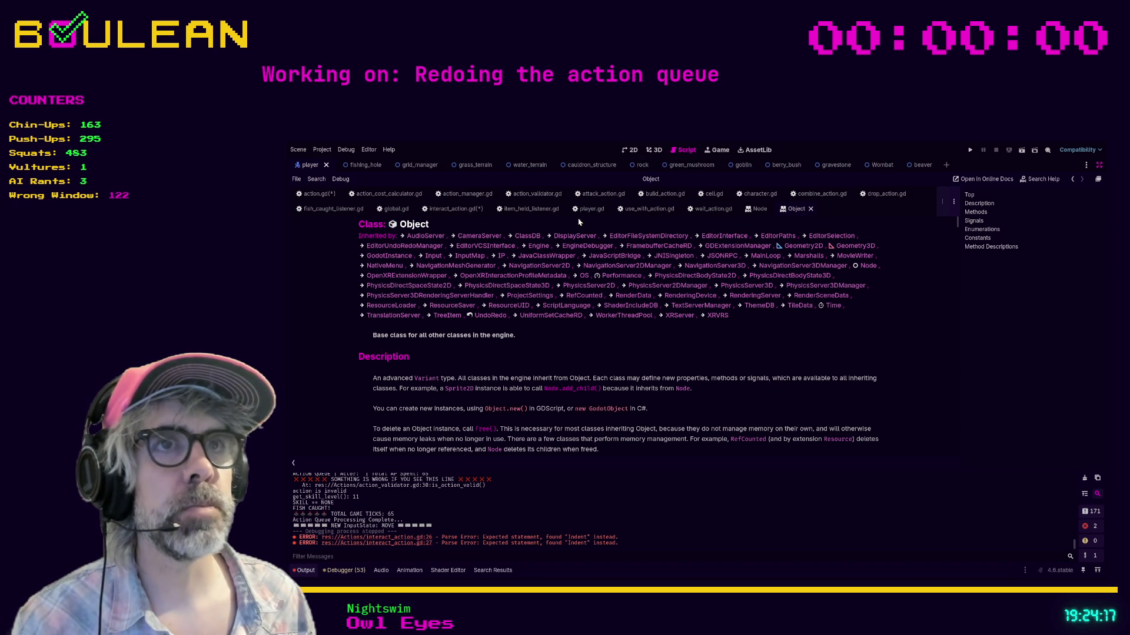
pyautogui.click(463, 212)
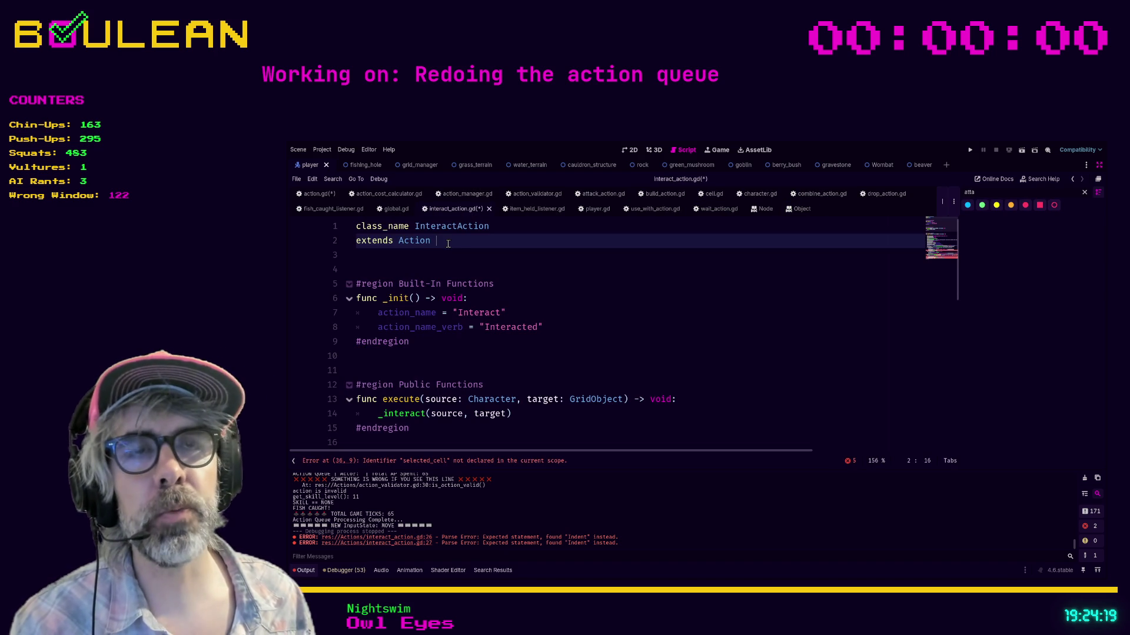
pyautogui.click(416, 243)
pyautogui.keyDown('ctrl'); pyautogui.click(416, 241); pyautogui.keyUp('ctrl')
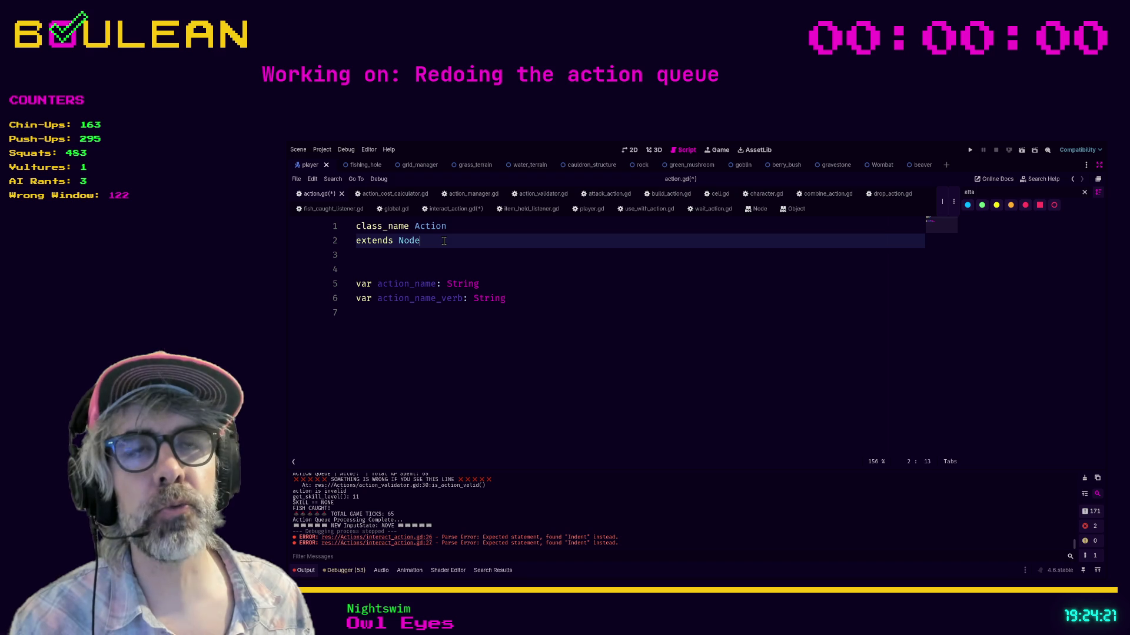
# Step: Replace Node with RefCounted on the extends line of action.gd
pyautogui.click(443, 241)
pyautogui.press('BackSpace')
pyautogui.press('BackSpace')
pyautogui.press('BackSpace')
pyautogui.write('Object')
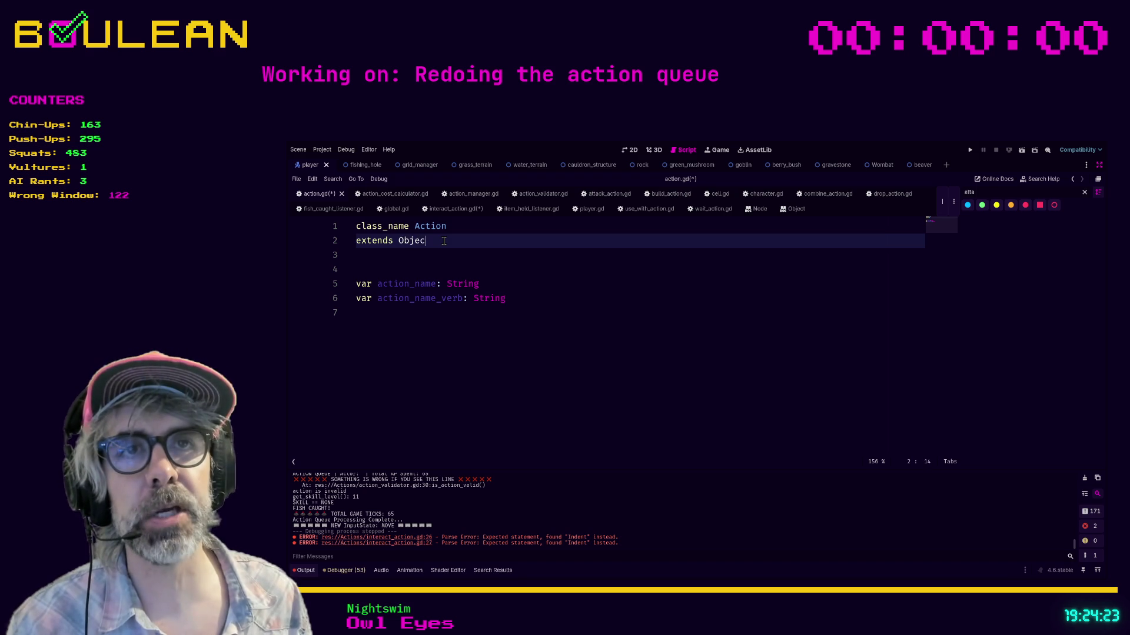
pyautogui.press('BackSpace')
pyautogui.press('BackSpace')
pyautogui.press('BackSpace')
pyautogui.press('BackSpace')
pyautogui.press('BackSpace')
pyautogui.press('BackSpace')
pyautogui.write('Ref')
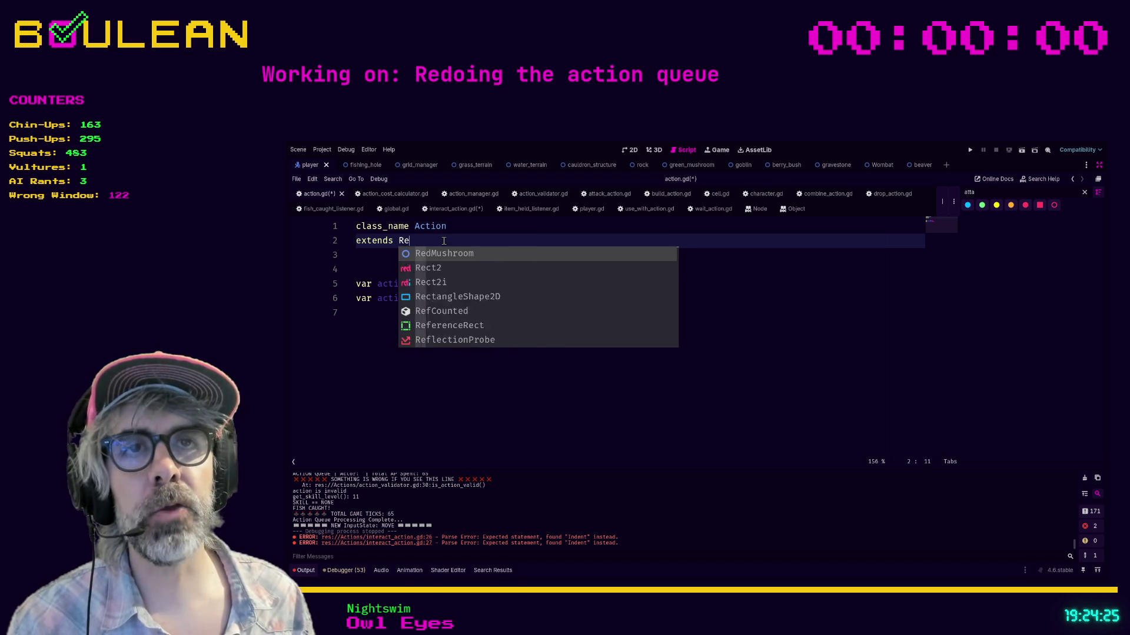
pyautogui.press('Return')
pyautogui.press('ctrl')
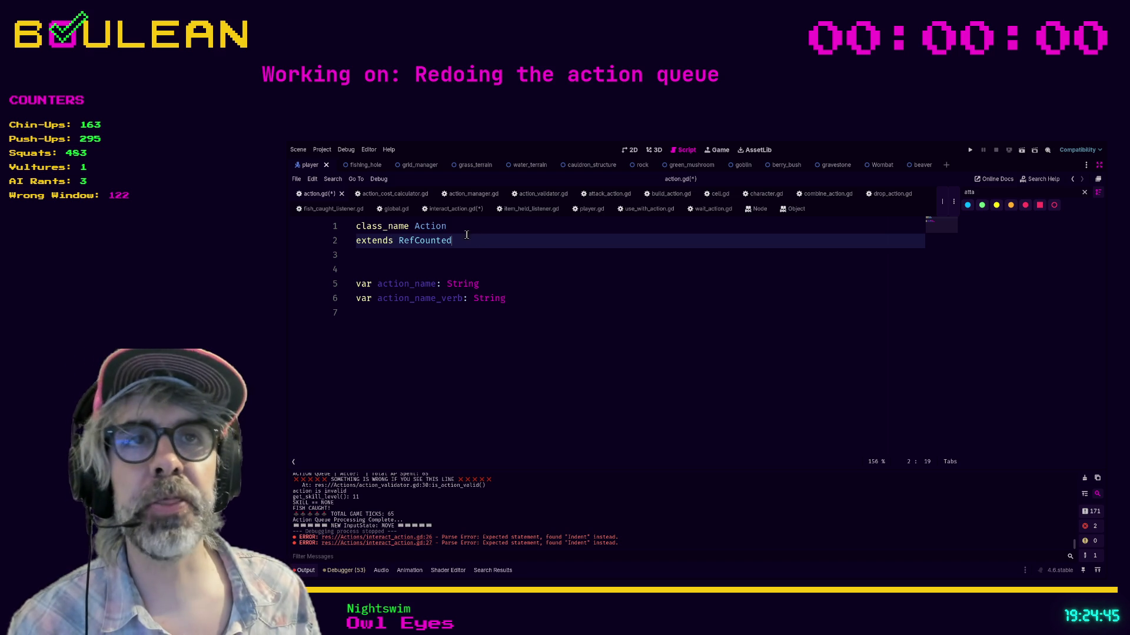
# Step: Change the Action base class to Resource and open the Resource class reference
pyautogui.doubleClick(397, 243)
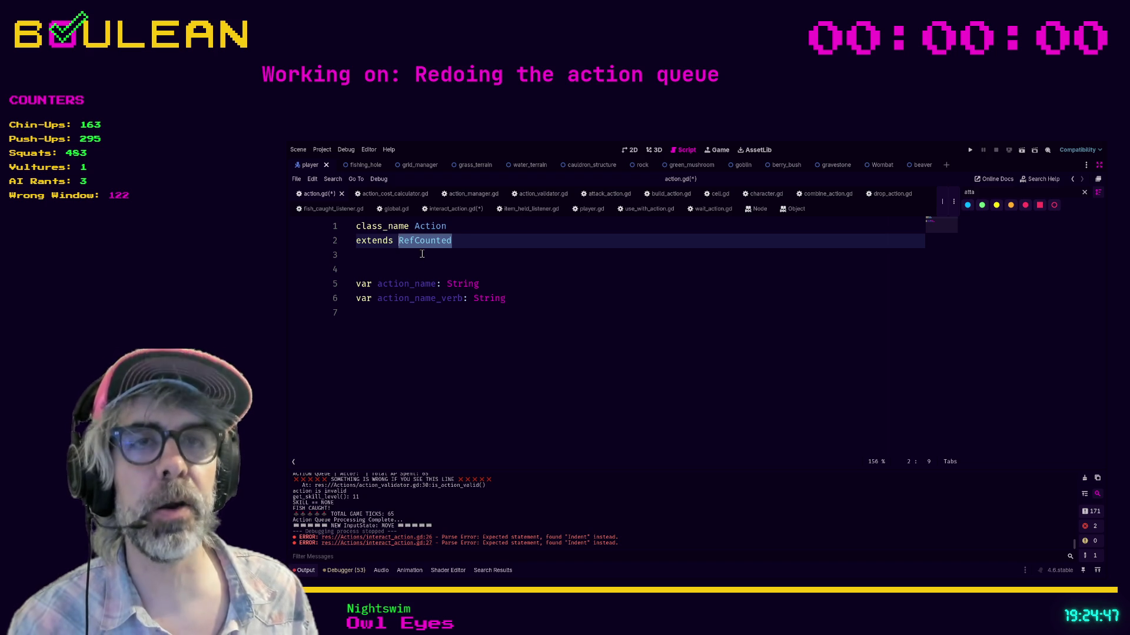
pyautogui.write('Resource')
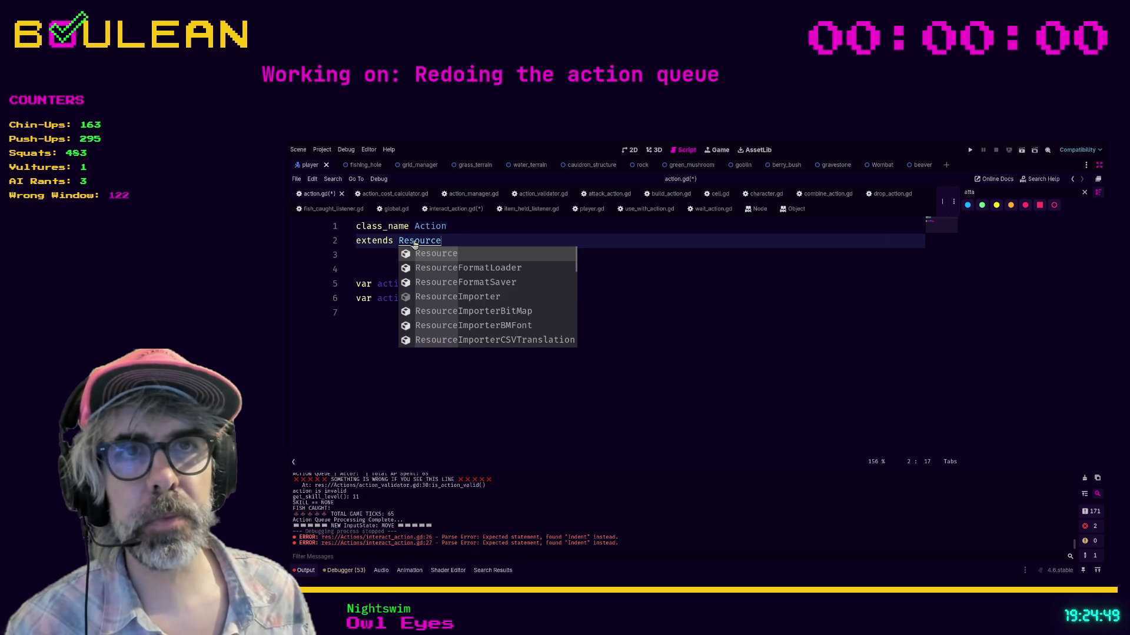
pyautogui.keyDown('ctrl'); pyautogui.click(414, 242); pyautogui.keyUp('ctrl')
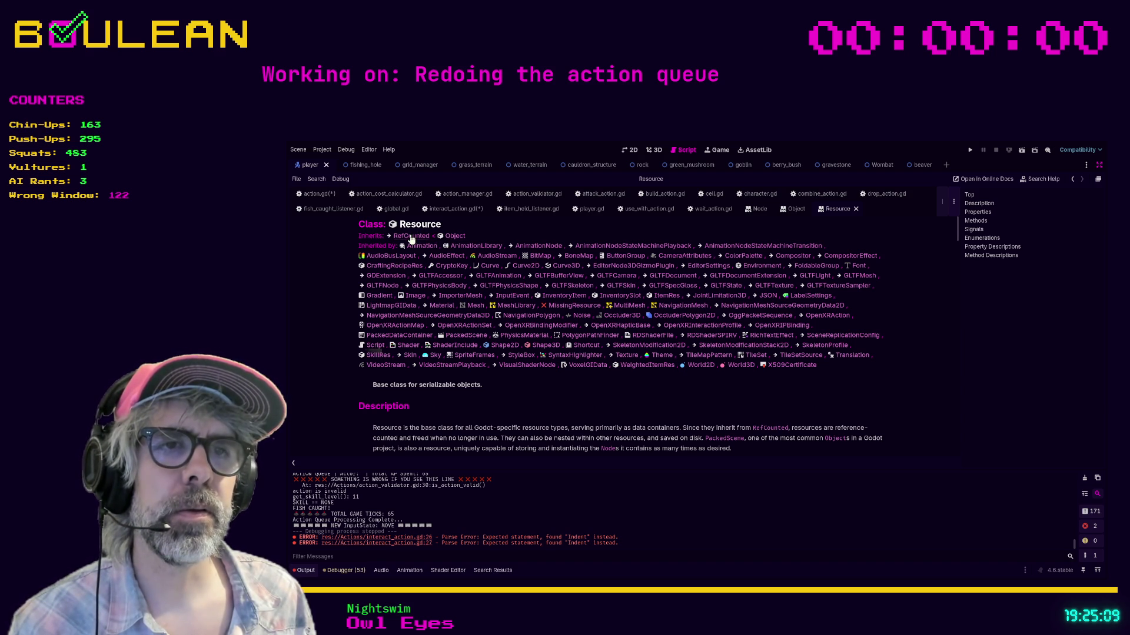
# Step: Scroll the Resource reference page, then go back through interact_action.gd to action.gd
pyautogui.scroll(-2, 411, 239)
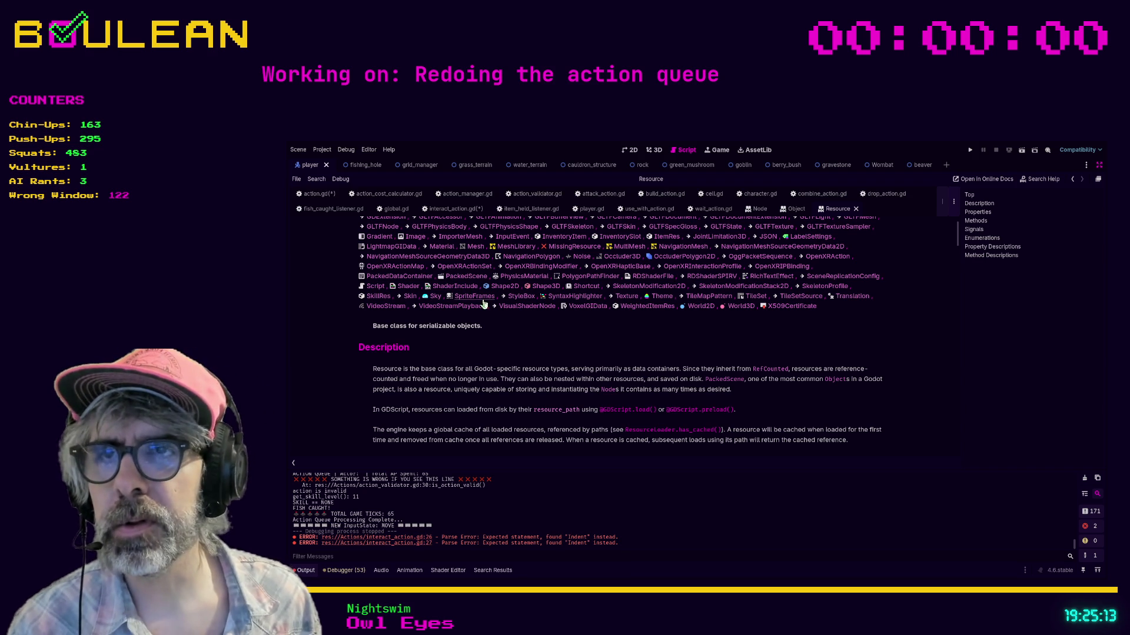
pyautogui.scroll(2, 409, 231)
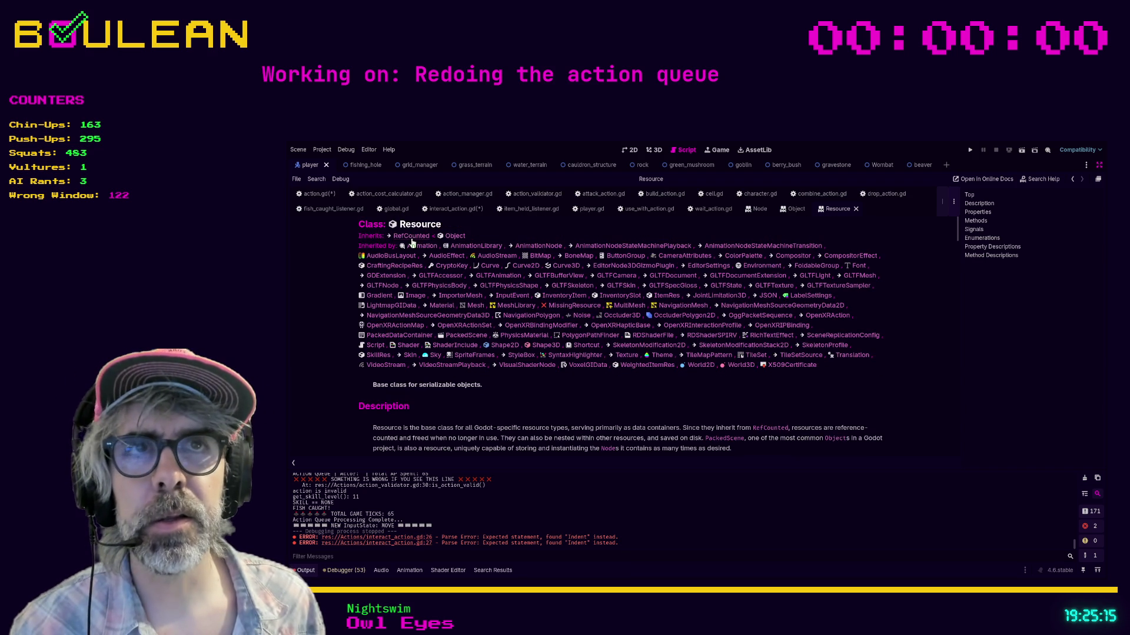
pyautogui.click(444, 209)
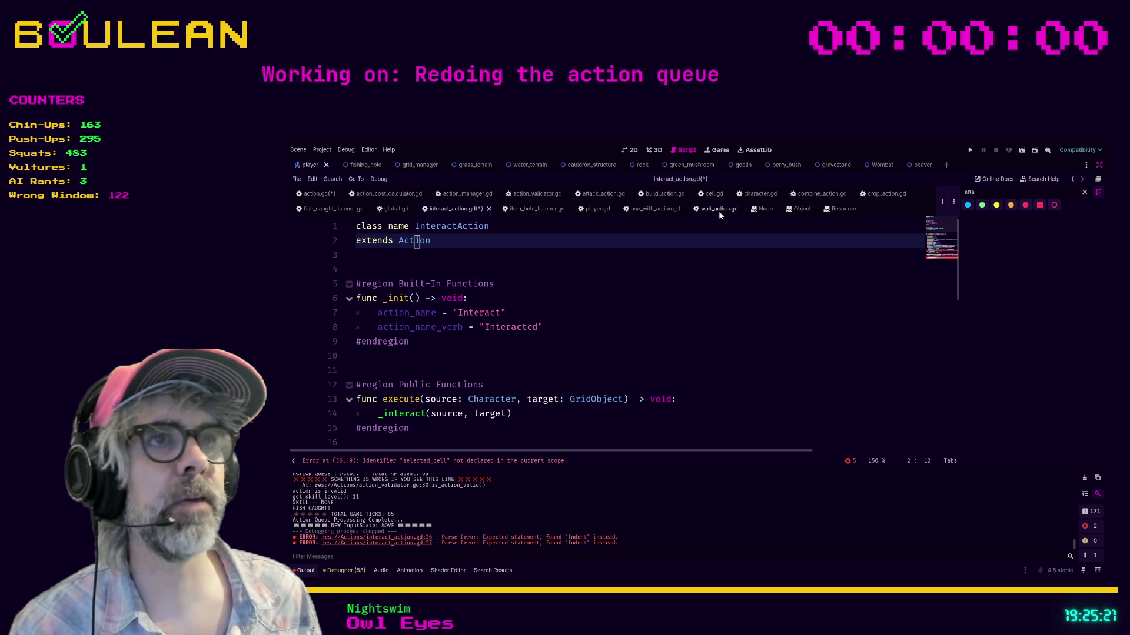
pyautogui.click(317, 193)
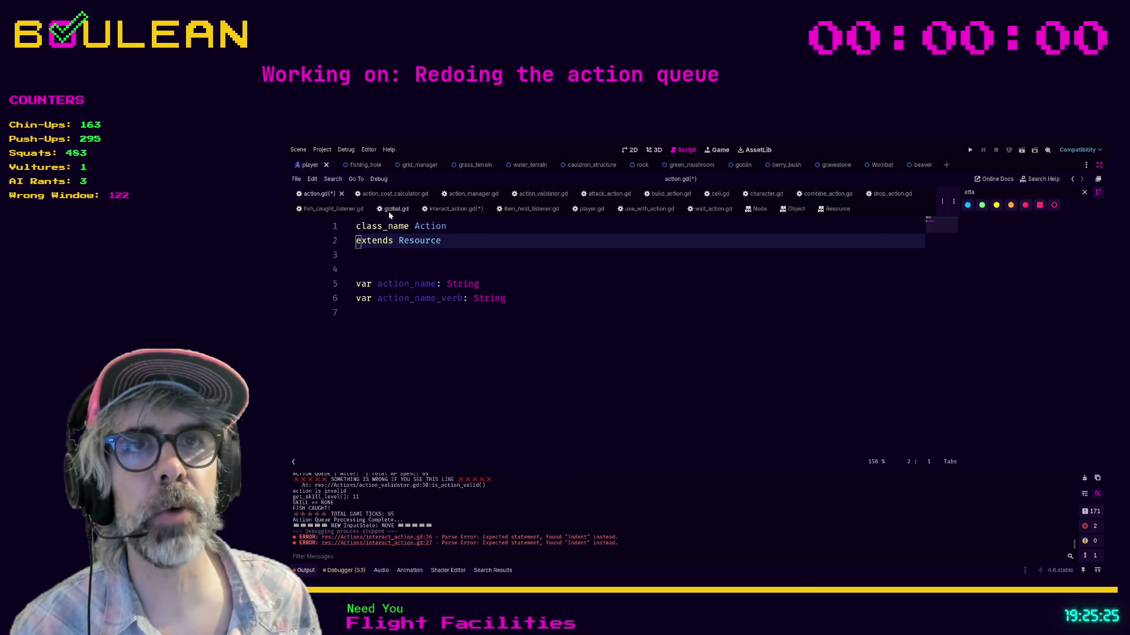
# Step: In character.gd, inspect the AttackAction line in _attack and add, then delete, a test 'self' line
pyautogui.click(759, 194)
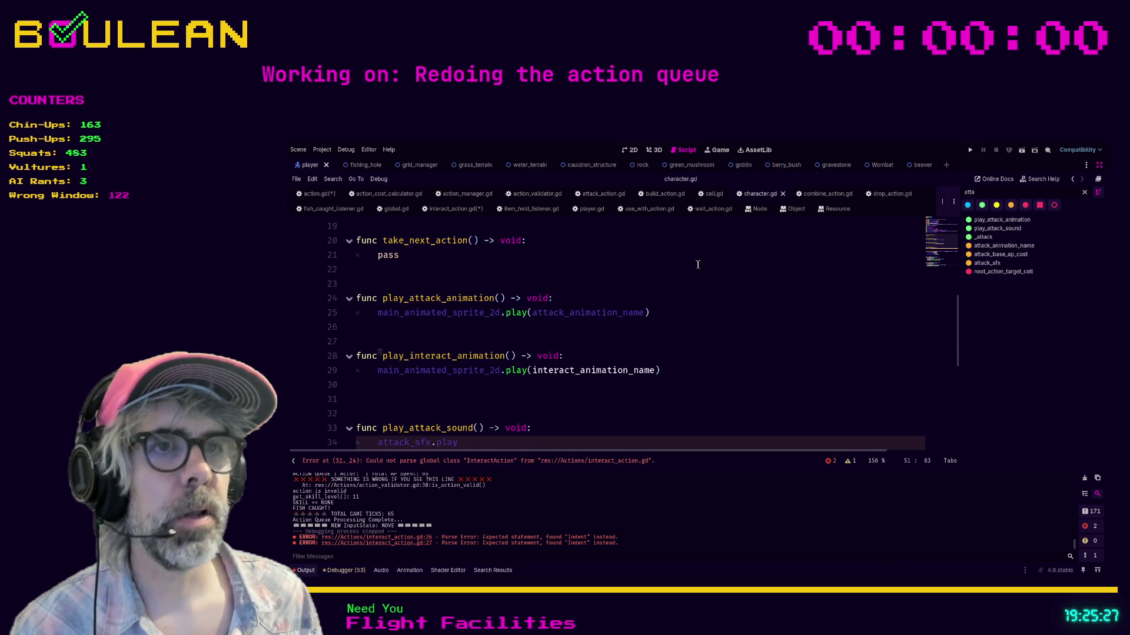
pyautogui.scroll(5, 643, 293)
pyautogui.moveTo(377, 385); pyautogui.dragTo(660, 383)
pyautogui.click(660, 384)
pyautogui.click(643, 403)
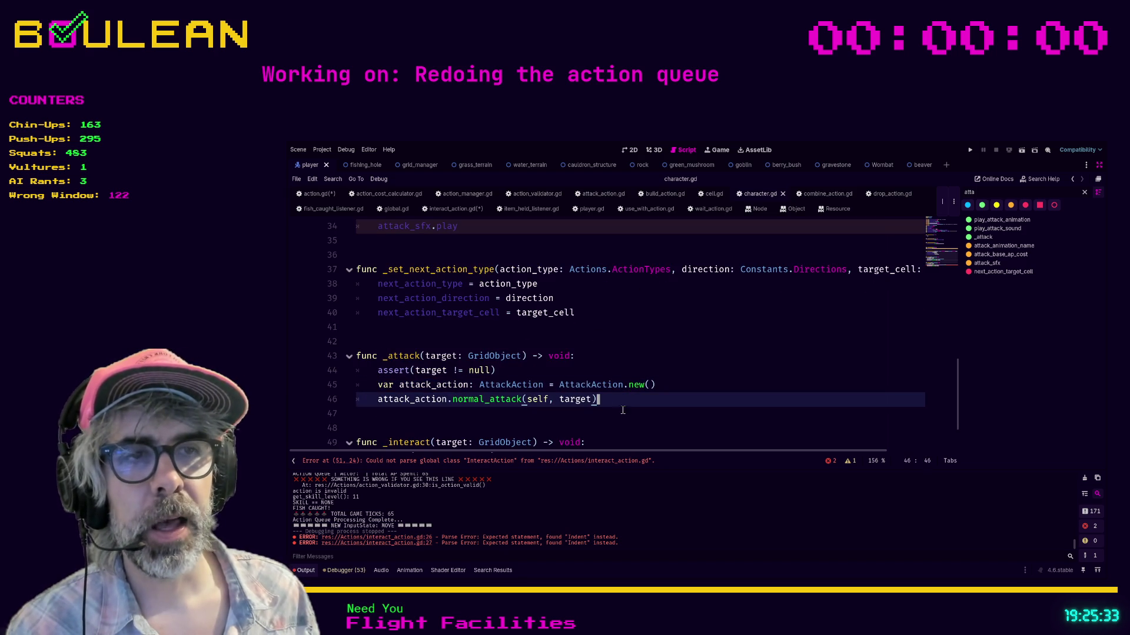
pyautogui.press('Return')
pyautogui.write('self')
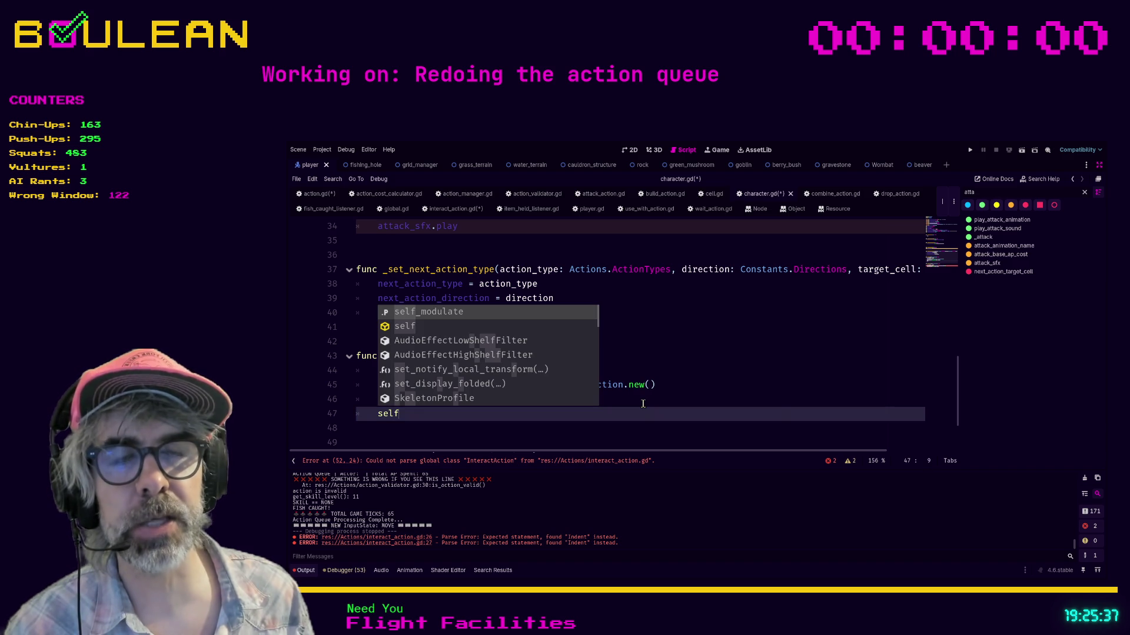
pyautogui.hotkey('shift', 'Home')
pyautogui.hotkey('shift', 'Home')
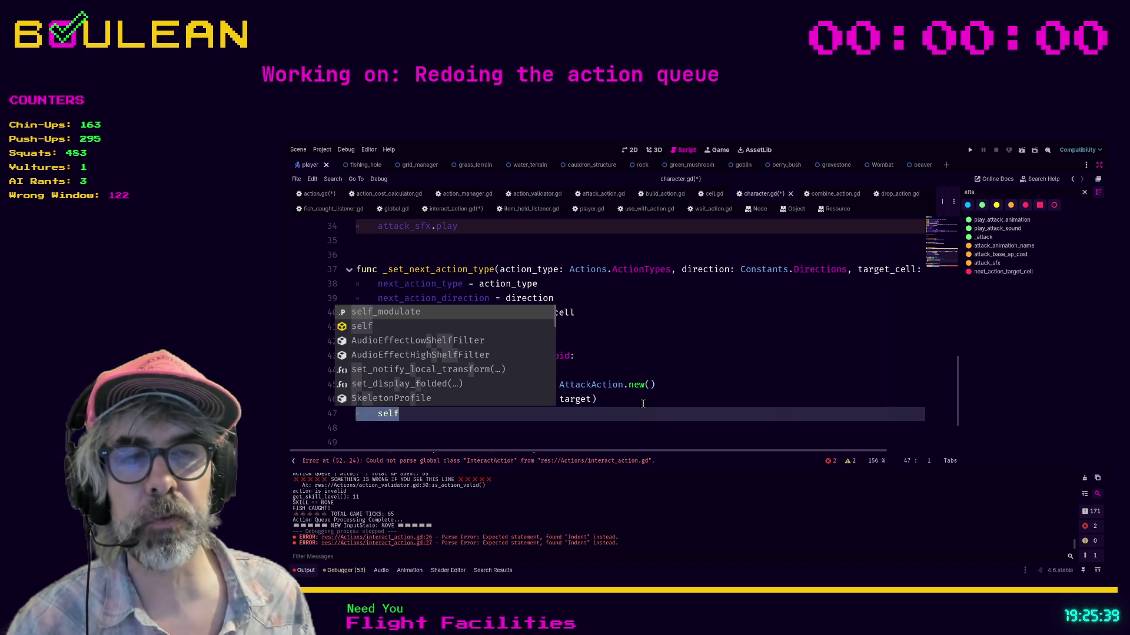
pyautogui.press('Escape')
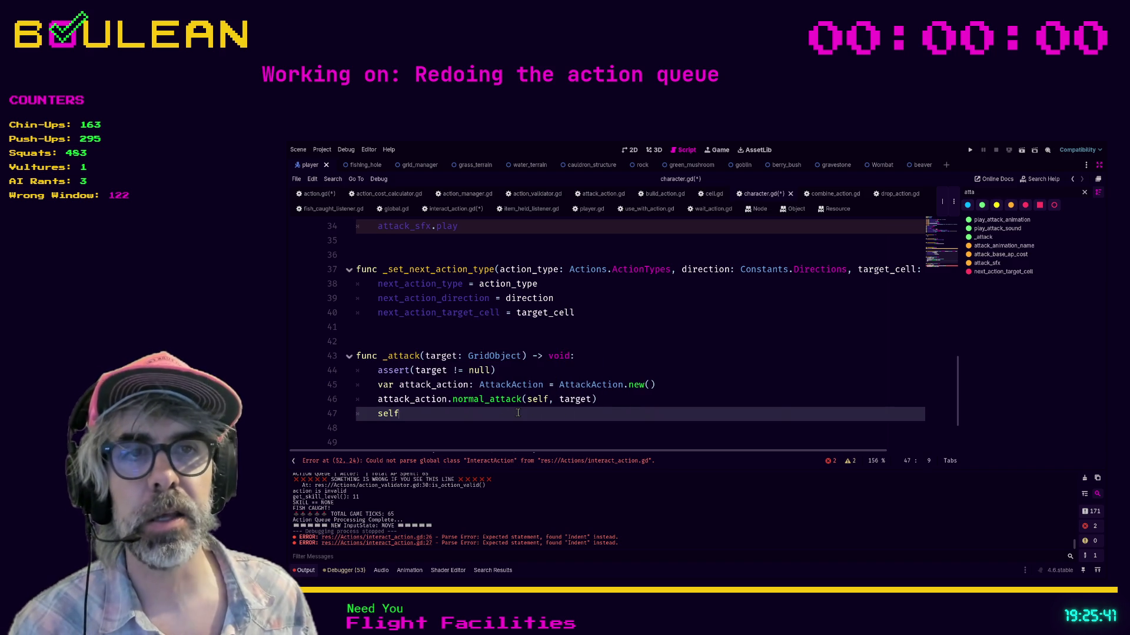
pyautogui.press('BackSpace')
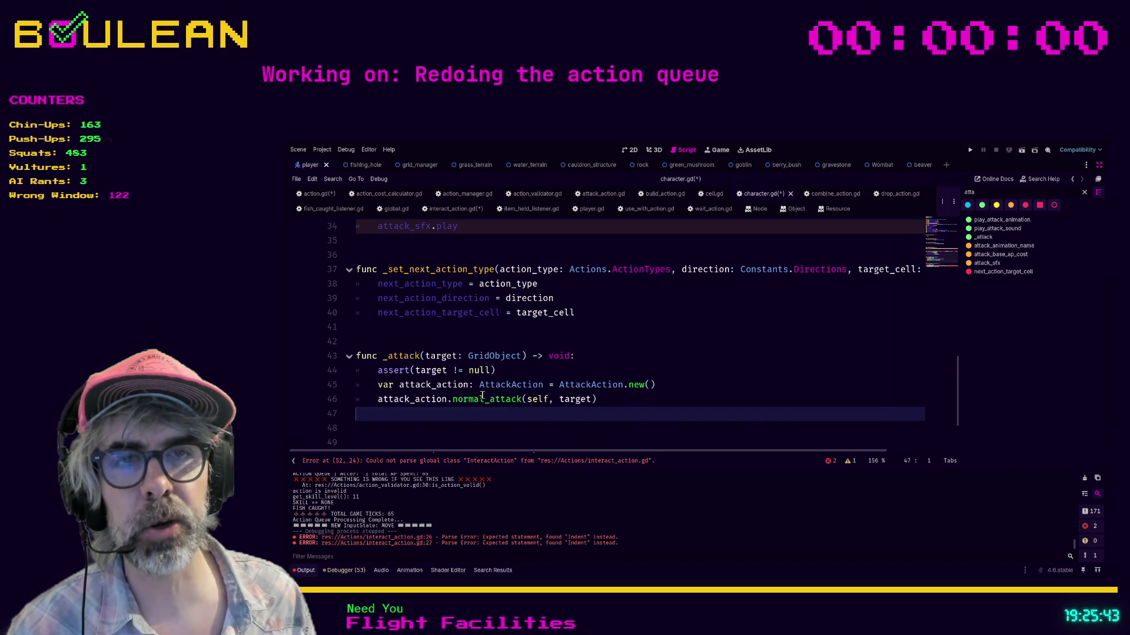
# Step: Select and inspect lines 45–46, the AttackAction creation and normal_attack call
pyautogui.scroll(-1, 467, 397)
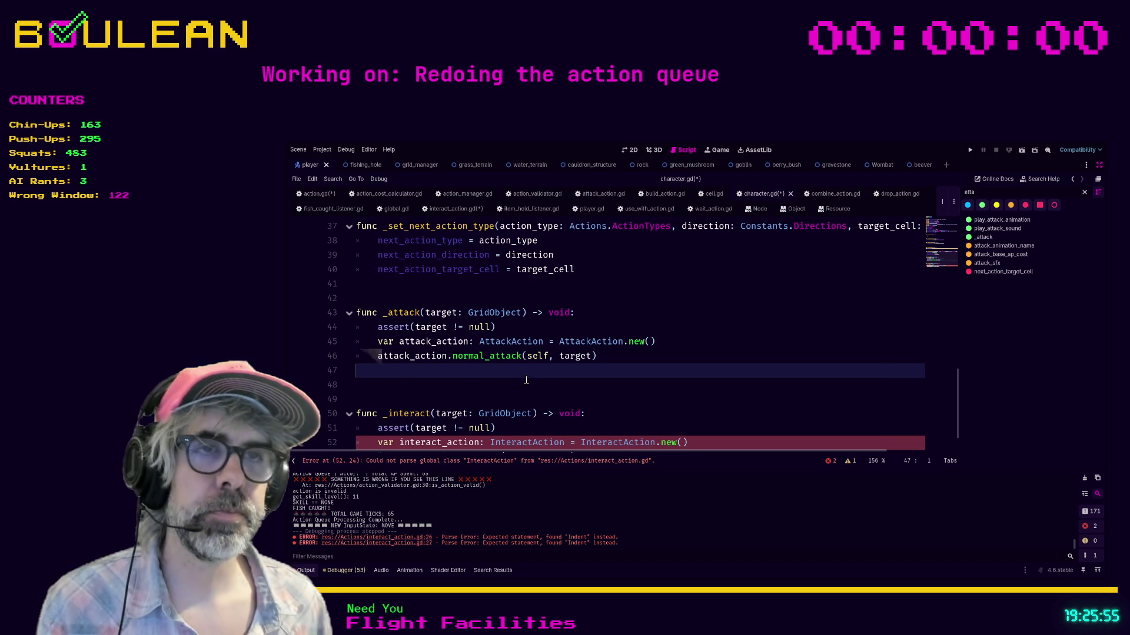
pyautogui.moveTo(598, 356); pyautogui.dragTo(354, 342)
pyautogui.click(613, 357)
pyautogui.click(678, 344)
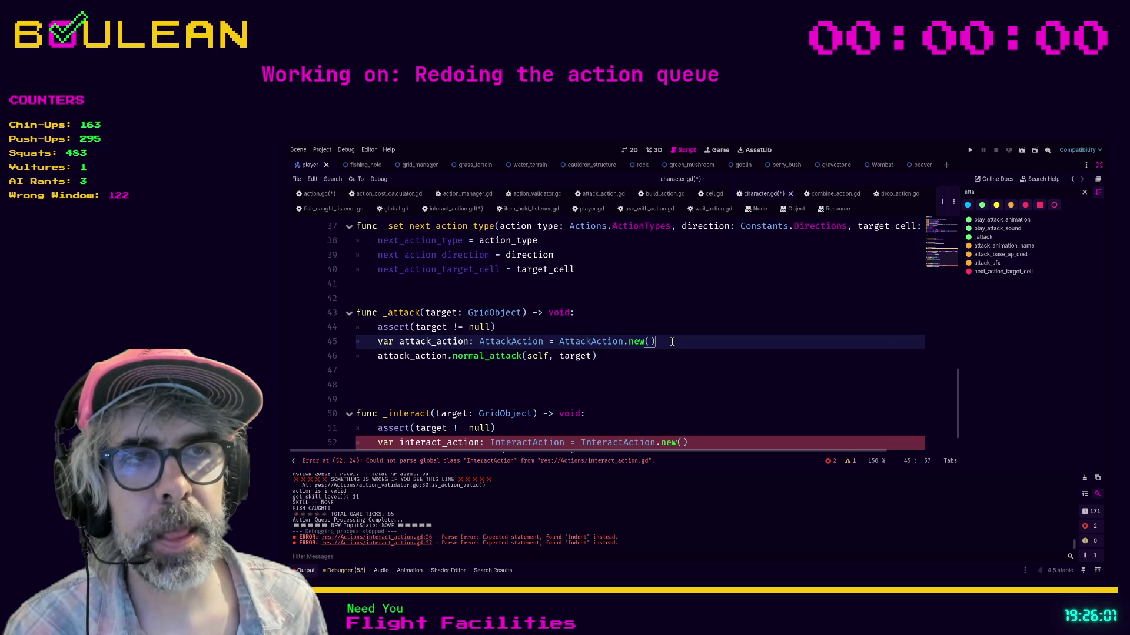
pyautogui.moveTo(374, 357)
pyautogui.mouseDown()
pyautogui.moveTo(388, 357)
pyautogui.moveTo(343, 346)
pyautogui.mouseUp()
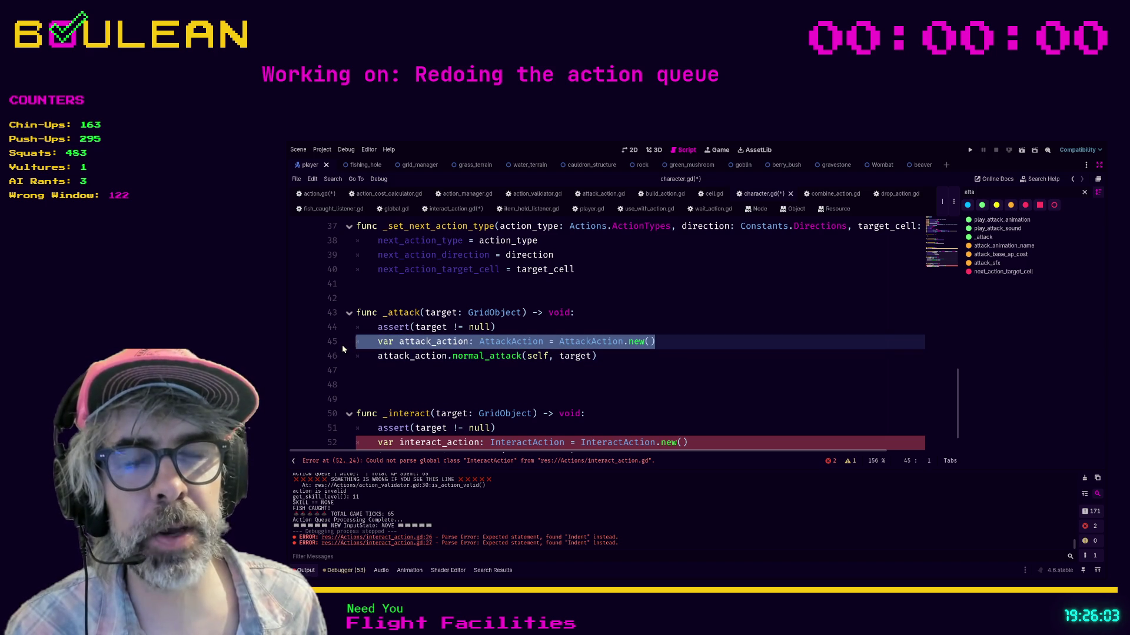
pyautogui.click(619, 357)
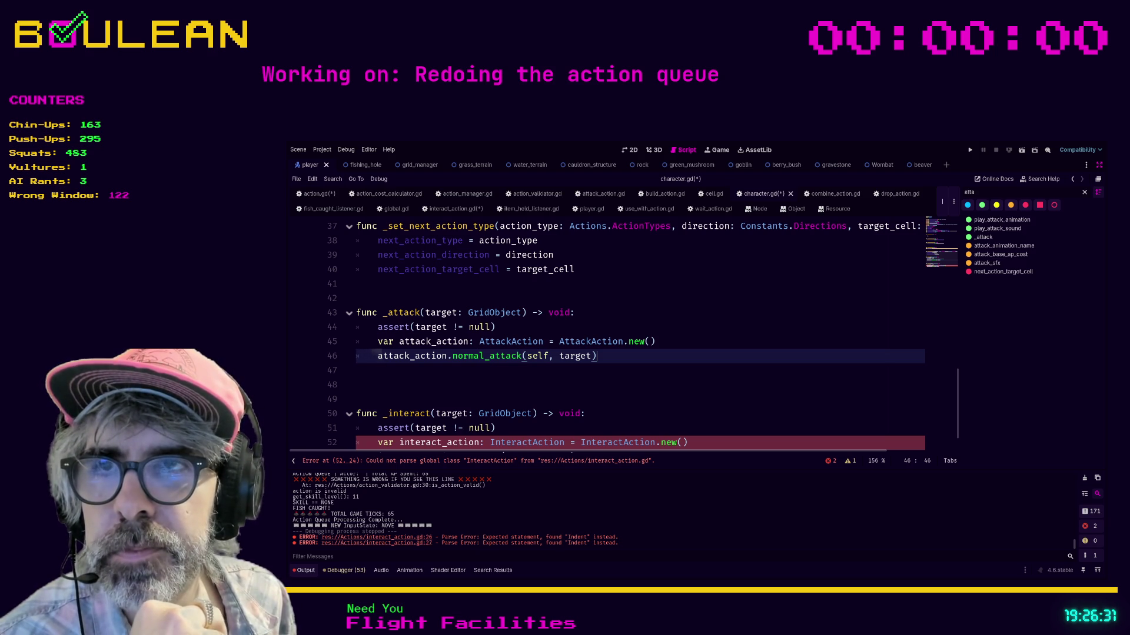
pyautogui.scroll(8, 330, 392)
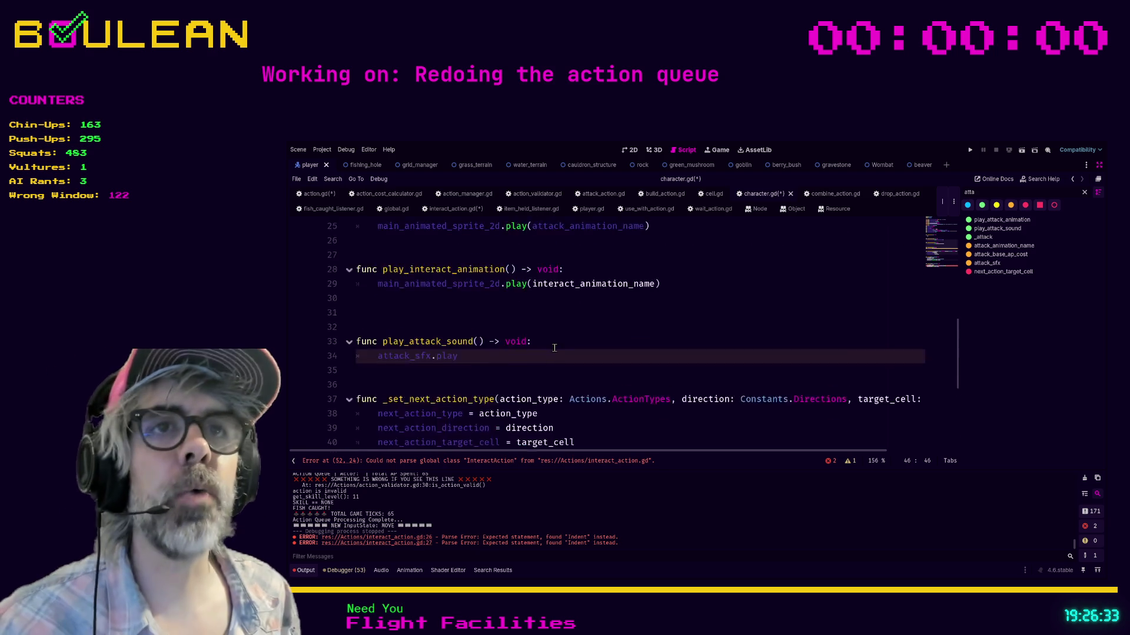
# Step: Undo action.gd back to extending RefCounted and check the RefCounted class reference
pyautogui.click(317, 194)
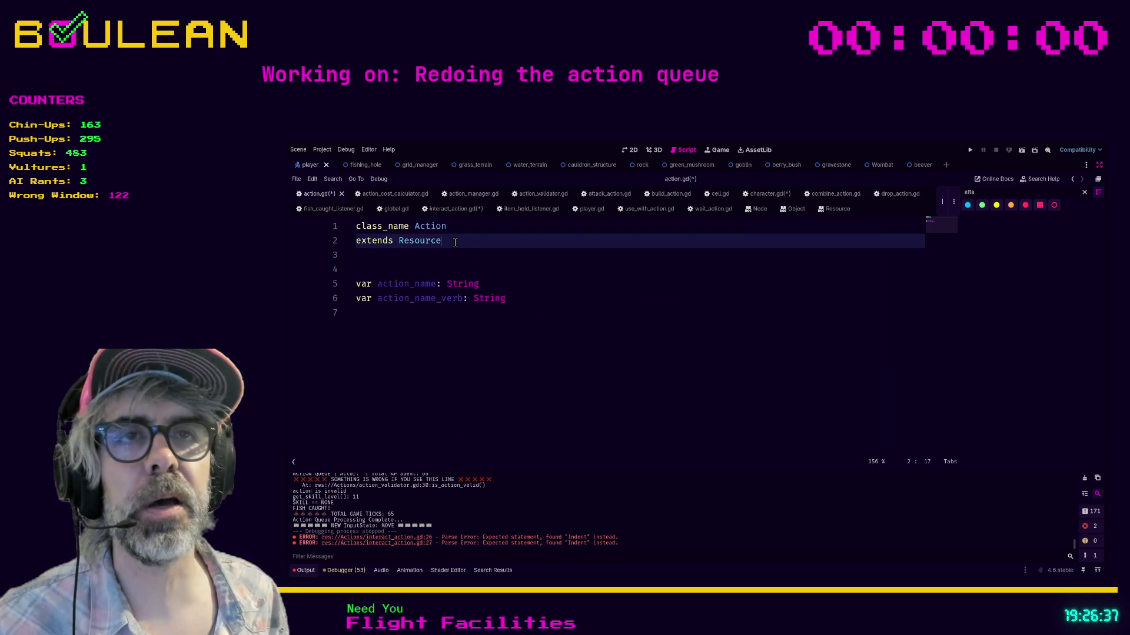
pyautogui.hotkey('ctrl', 'z')
pyautogui.click(479, 268)
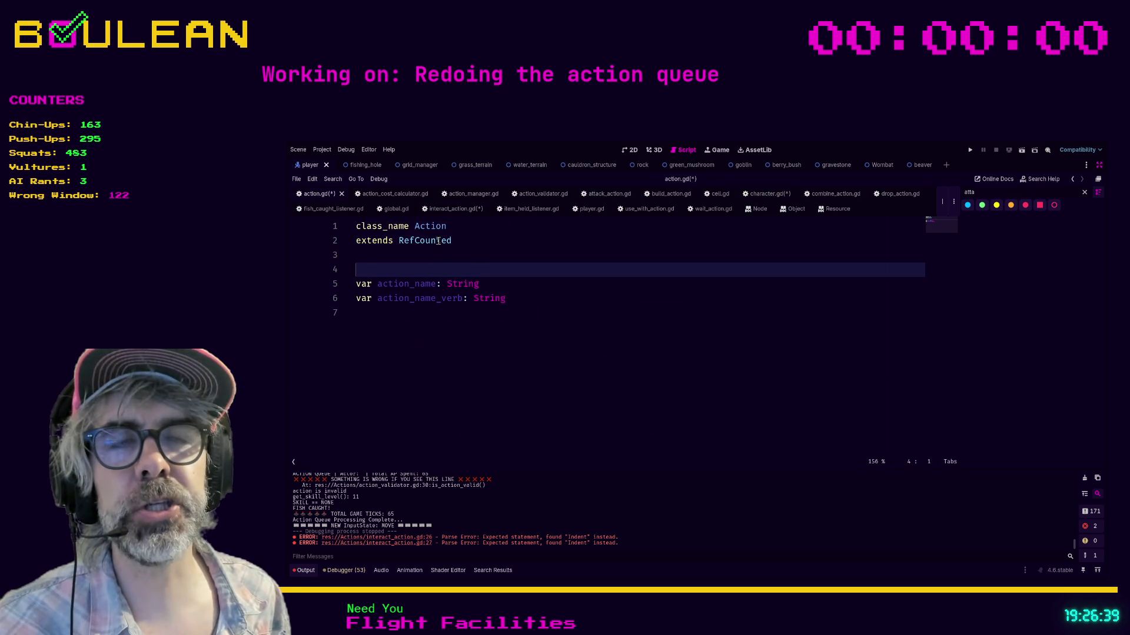
pyautogui.keyDown('ctrl'); pyautogui.click(411, 246); pyautogui.keyUp('ctrl')
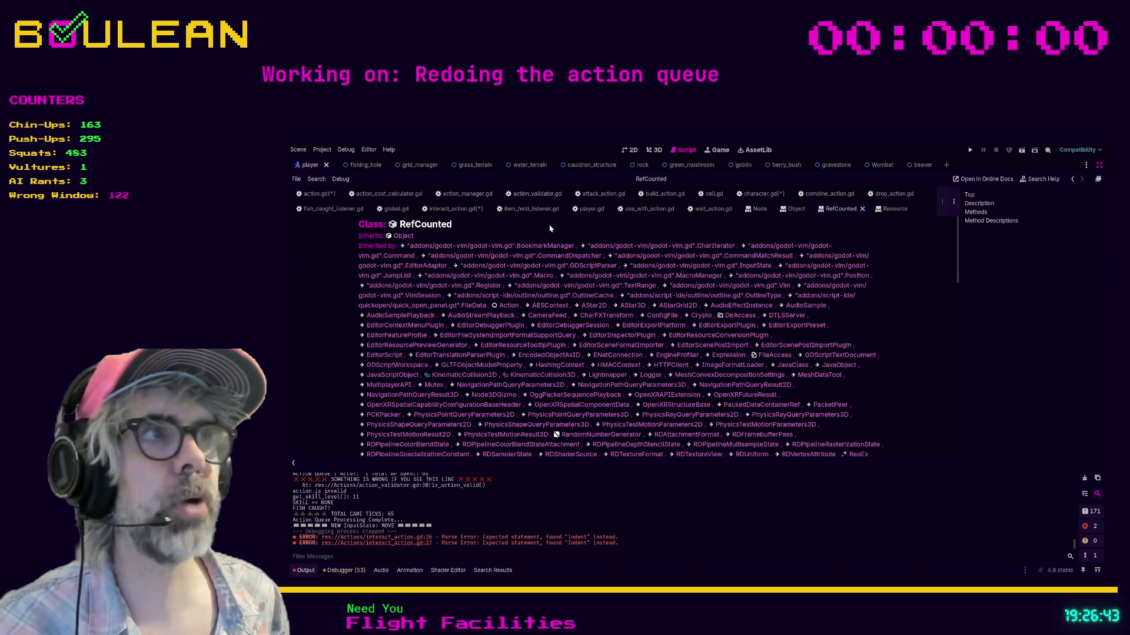
pyautogui.click(318, 193)
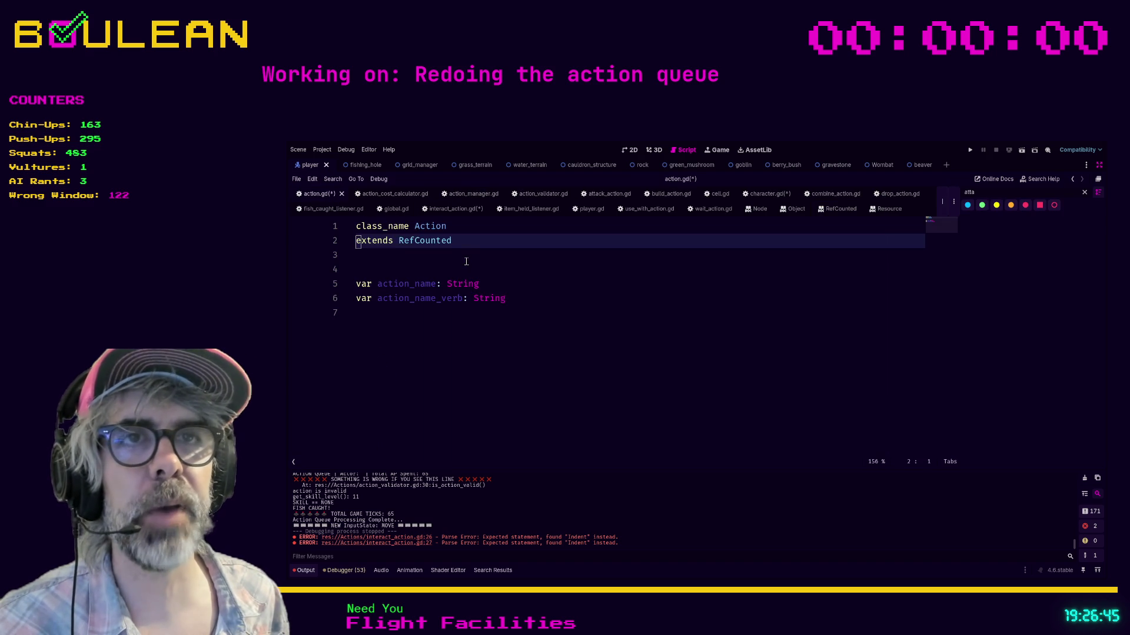
pyautogui.click(443, 255)
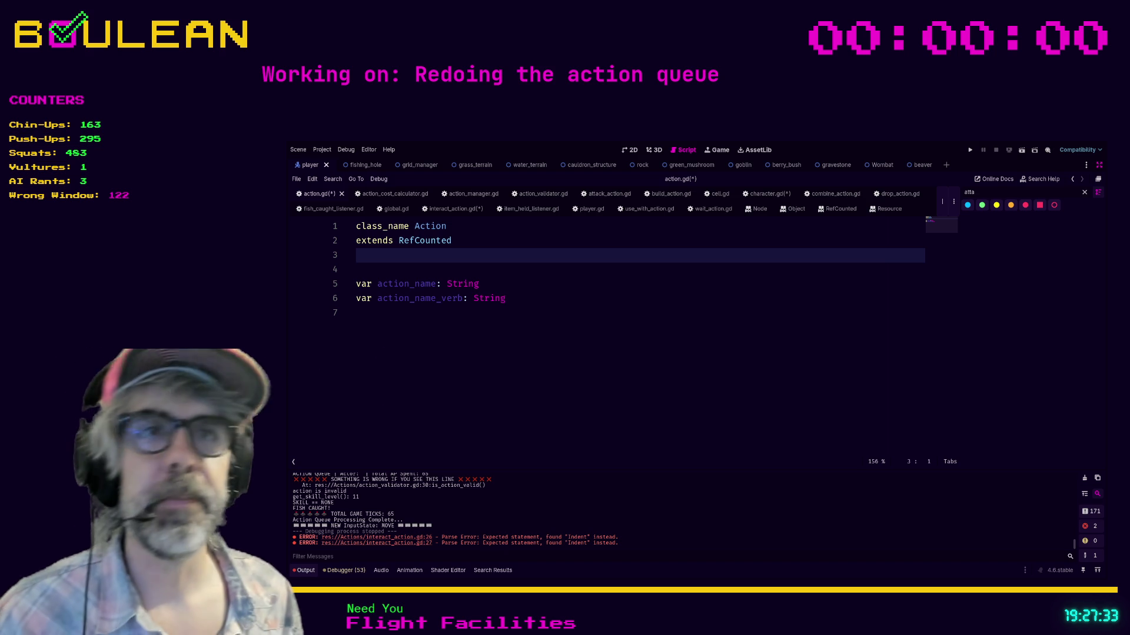
# Step: Switch to interact_action.gd and save all modified scripts
pyautogui.click(377, 353)
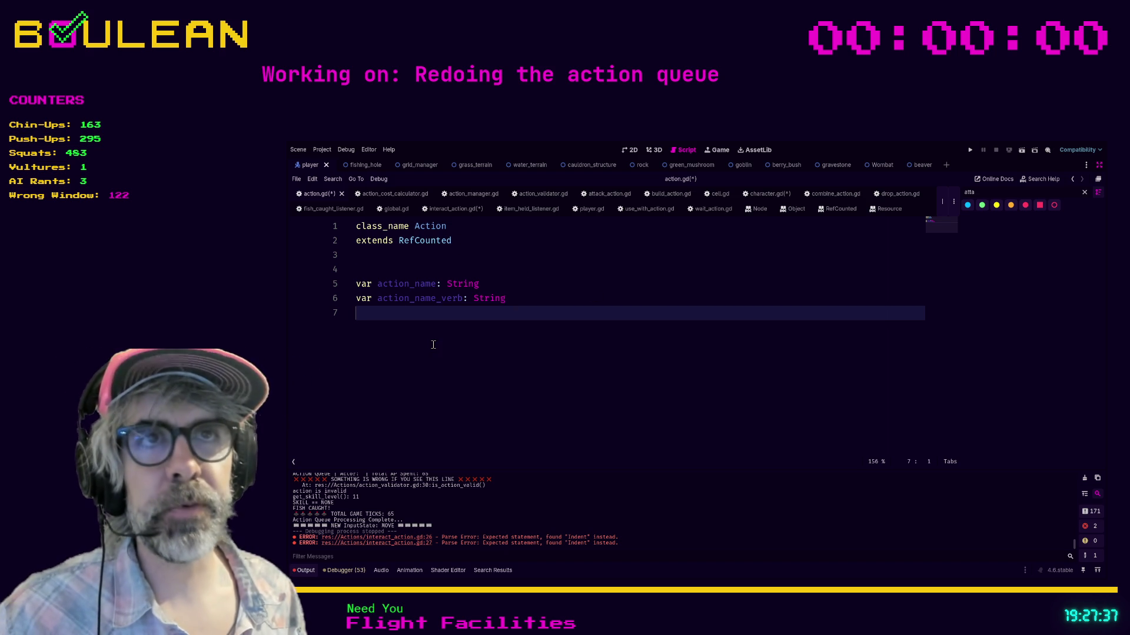
pyautogui.click(456, 209)
pyautogui.click(553, 268)
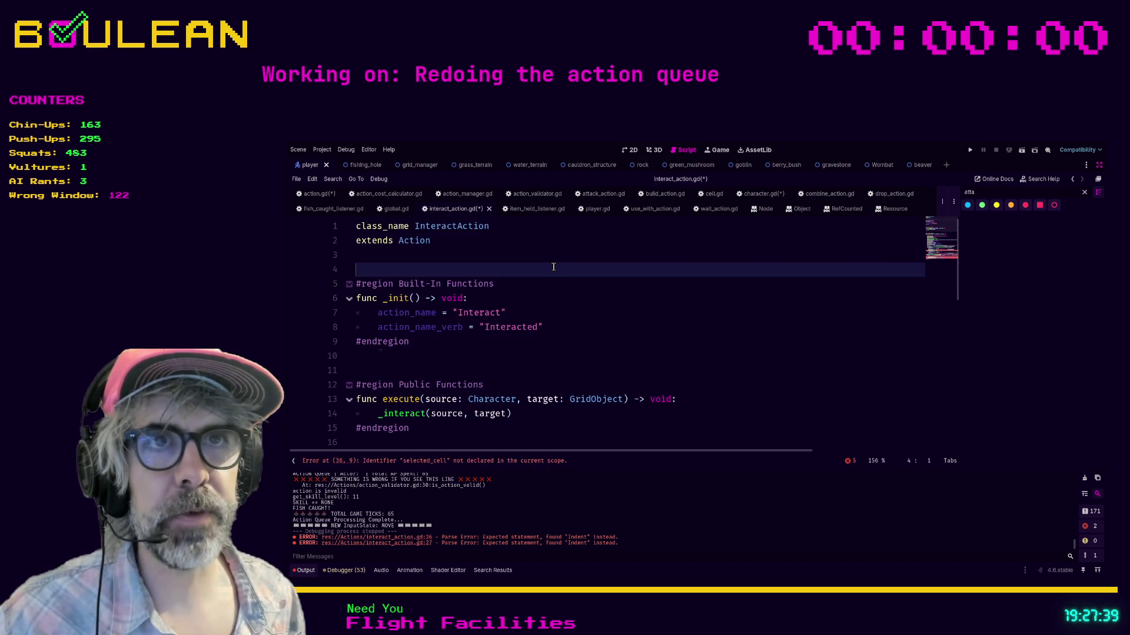
pyautogui.hotkey('ctrl', 's')
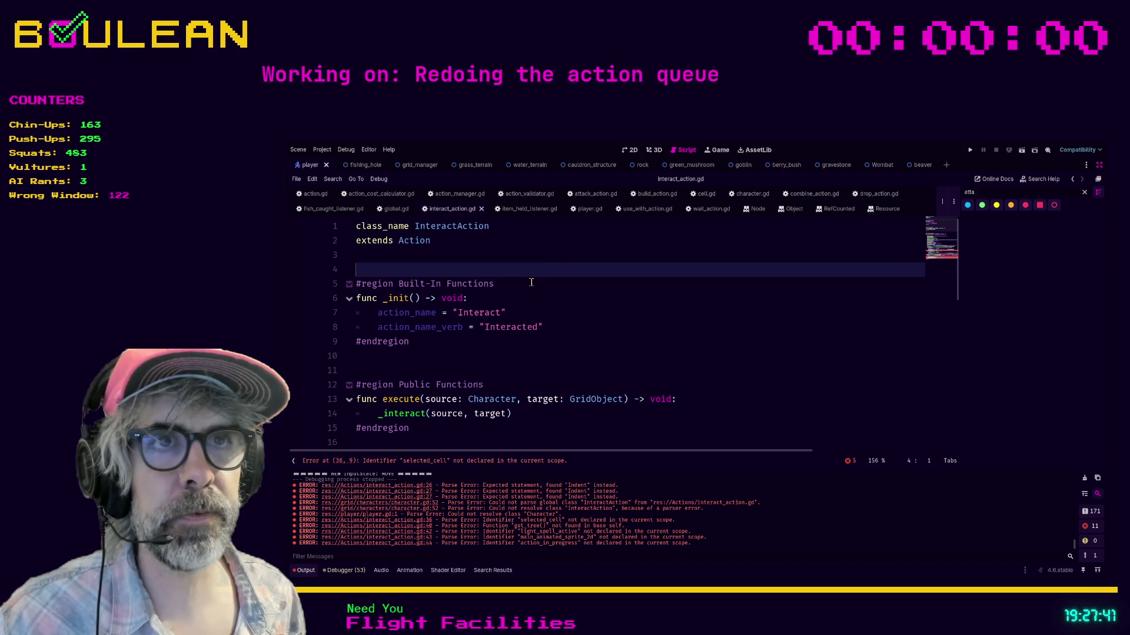
# Step: Scroll down through interact_action.gd to review the _interact function
pyautogui.scroll(-3, 525, 343)
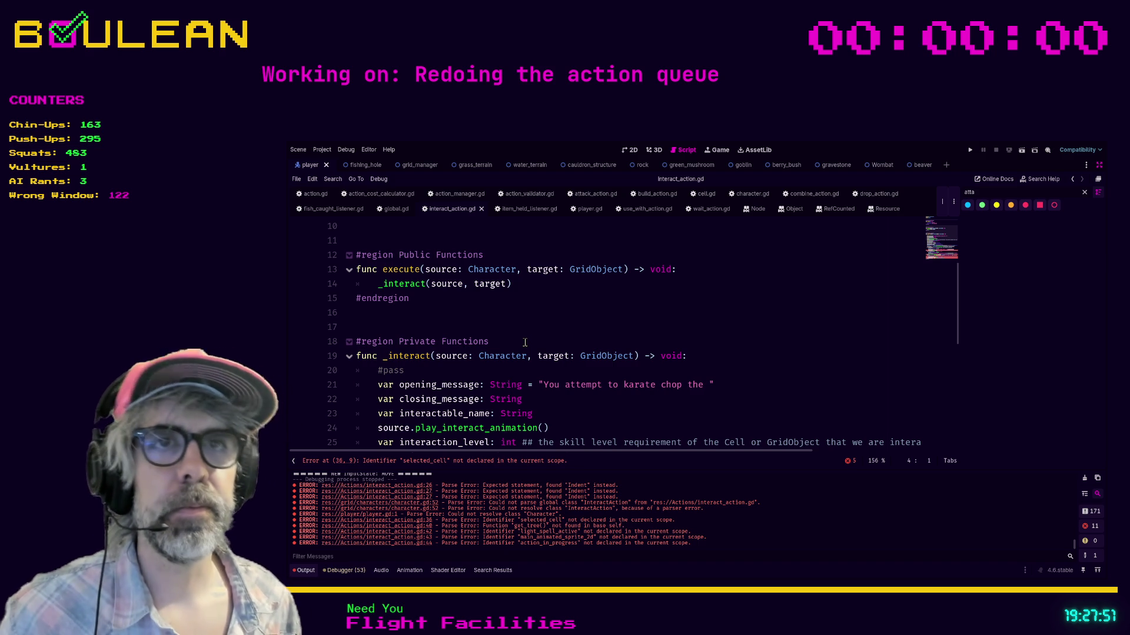
pyautogui.scroll(-2, 525, 342)
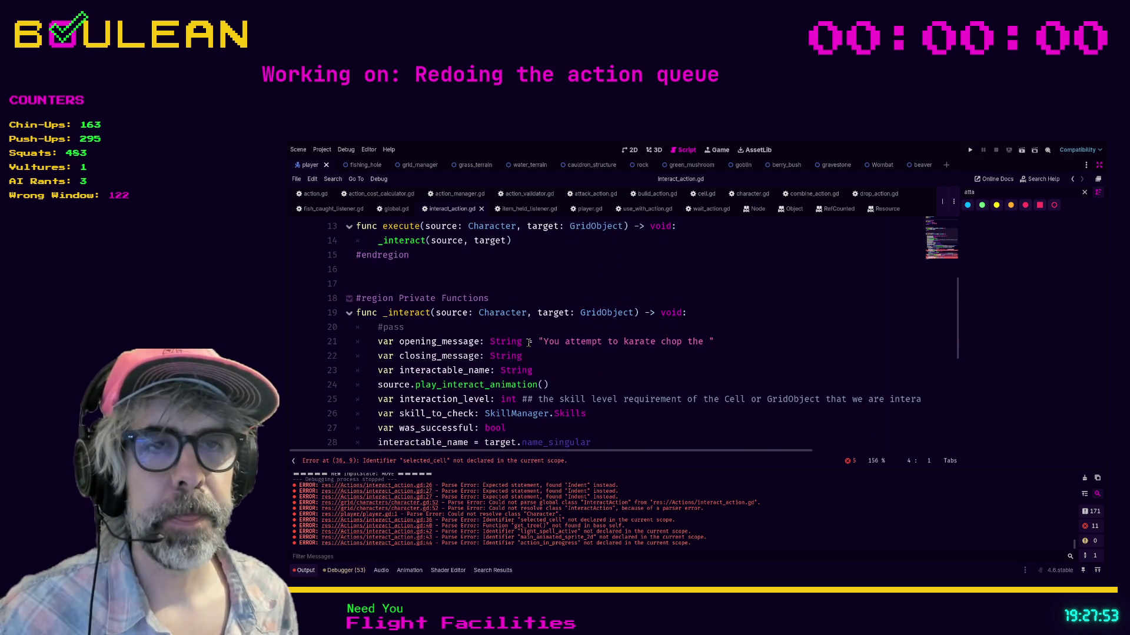
pyautogui.click(606, 317)
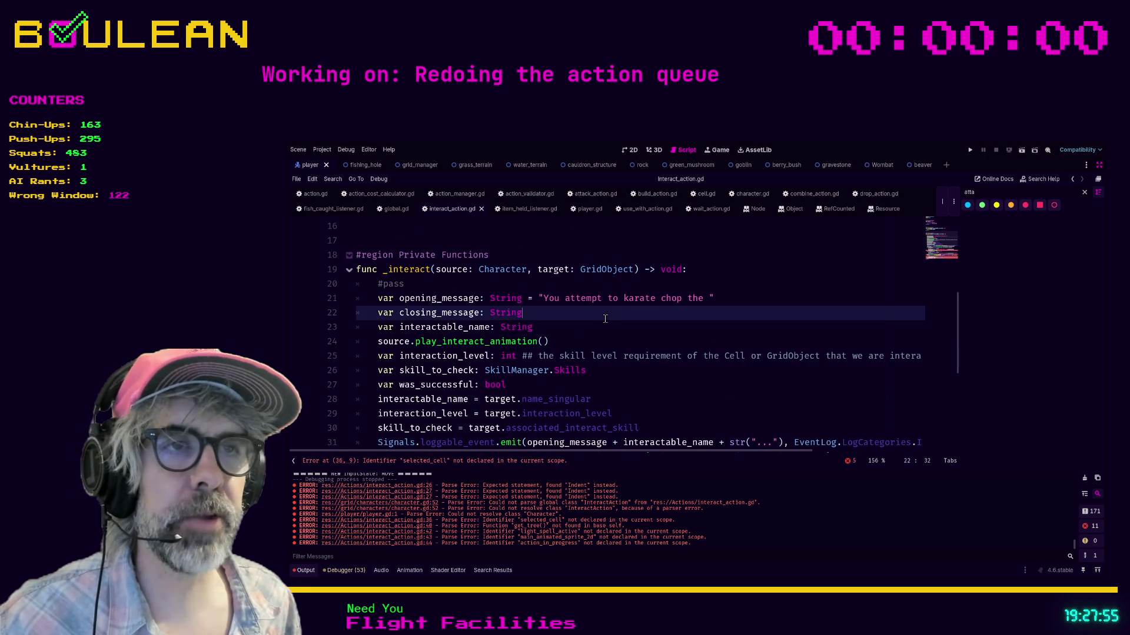
pyautogui.scroll(2, 606, 319)
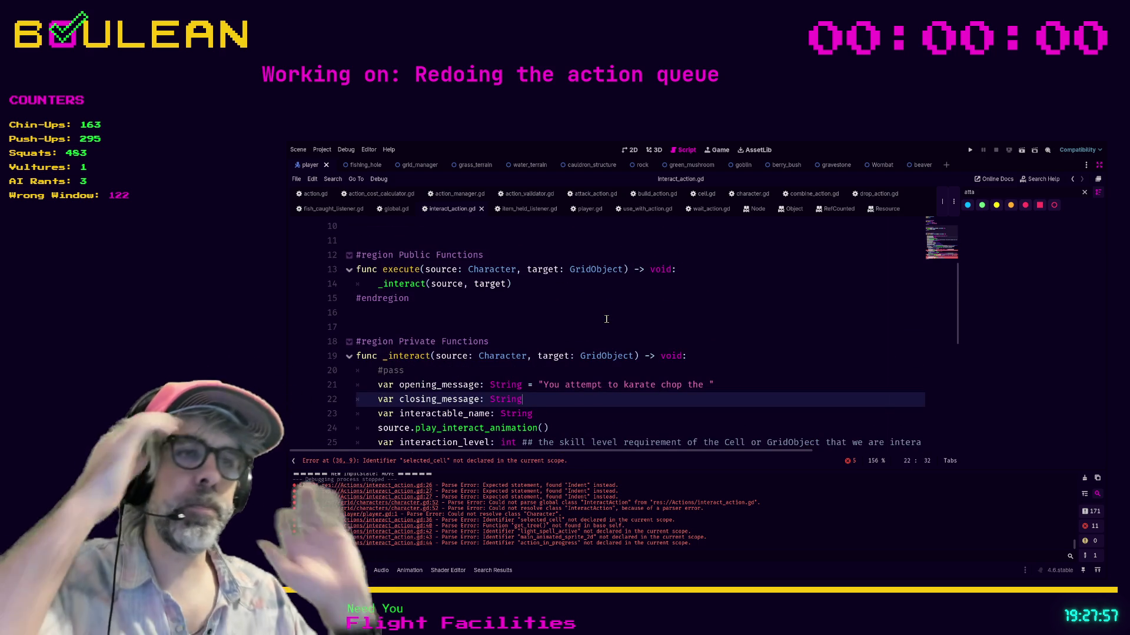
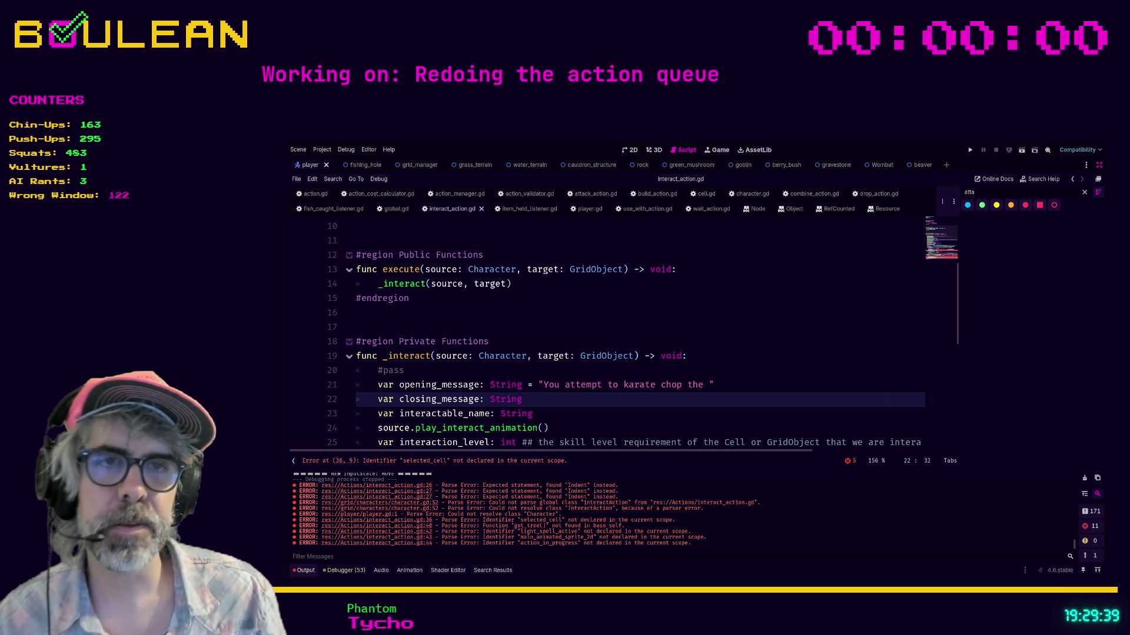
# Step: Follow 'extends Action' in interact_action.gd to the base Action class in action.gd
pyautogui.press('Up')
pyautogui.press('Up')
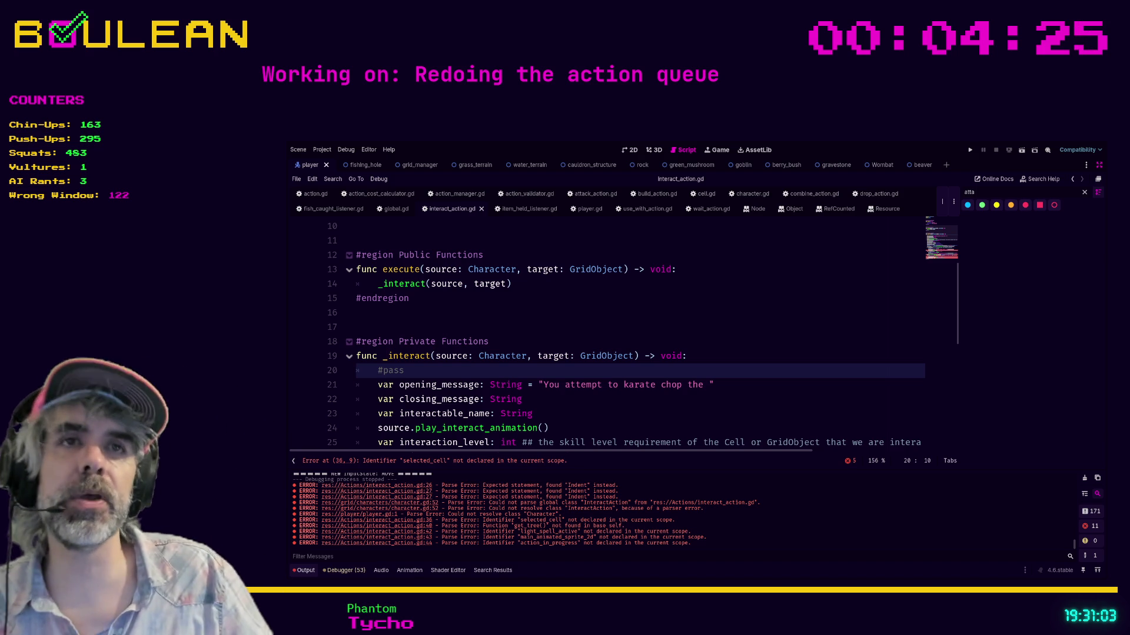
pyautogui.scroll(3, 606, 333)
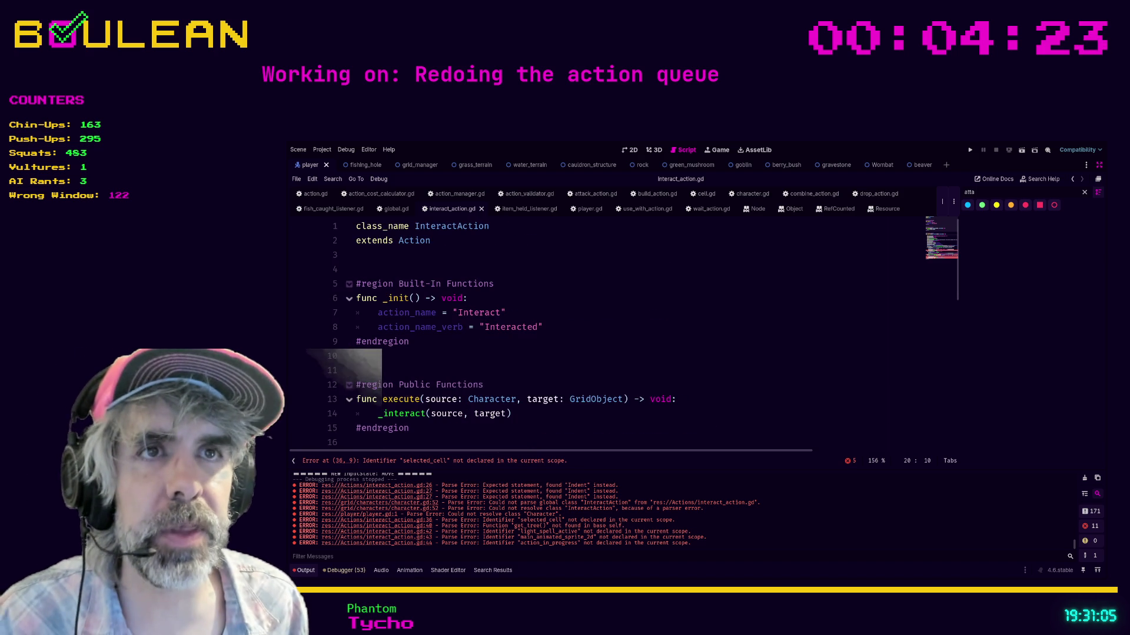
pyautogui.click(475, 252)
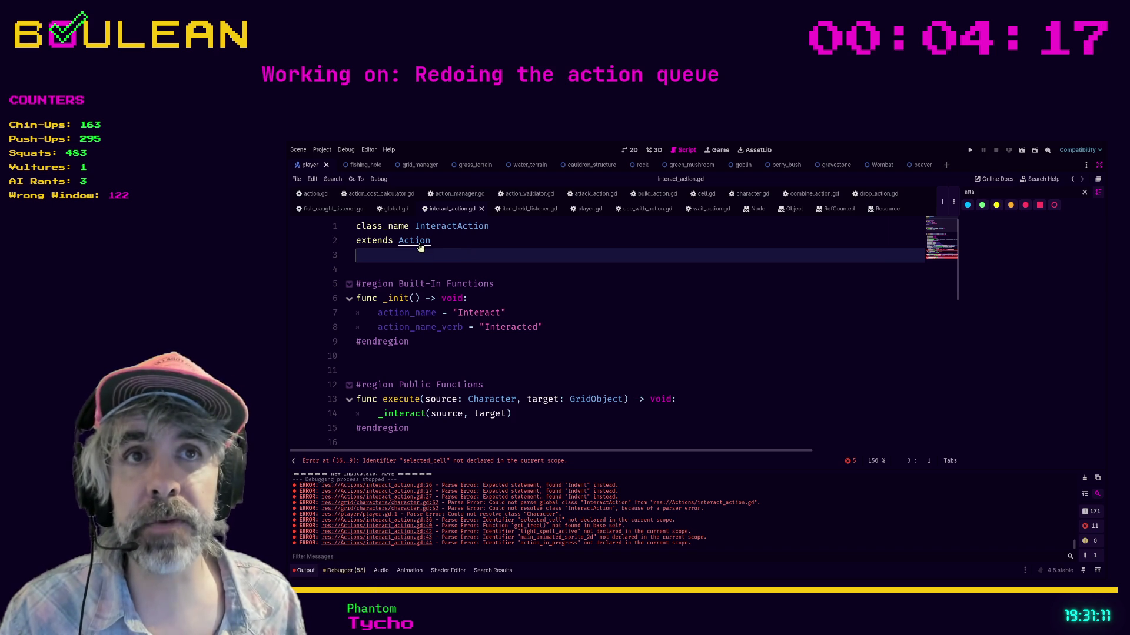
pyautogui.click(441, 243)
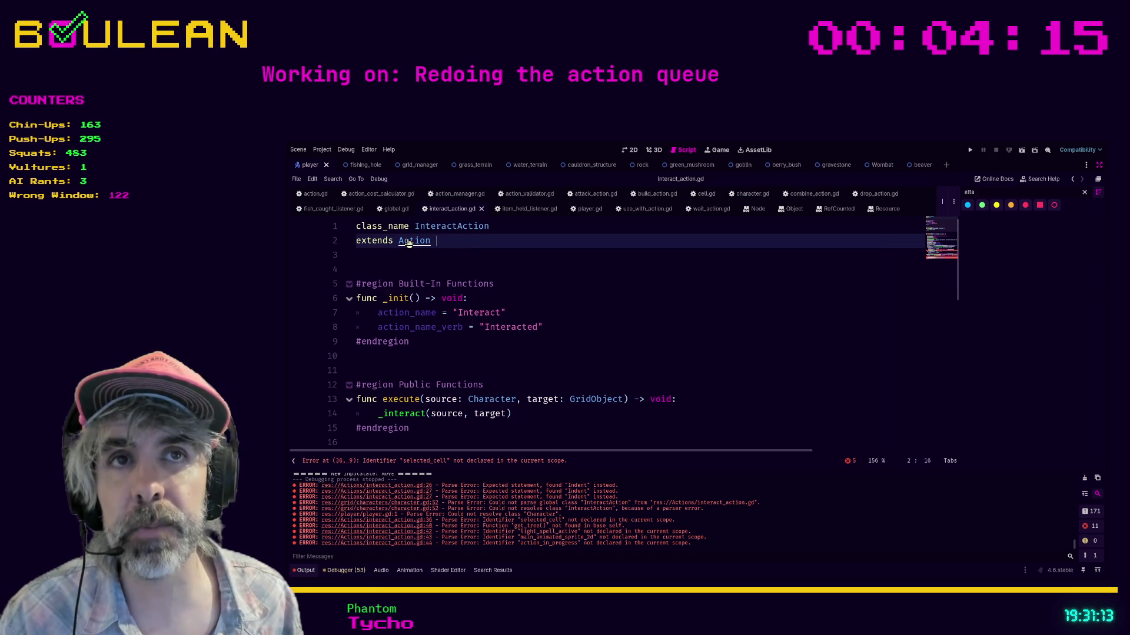
pyautogui.keyDown('ctrl'); pyautogui.click(404, 242); pyautogui.keyUp('ctrl')
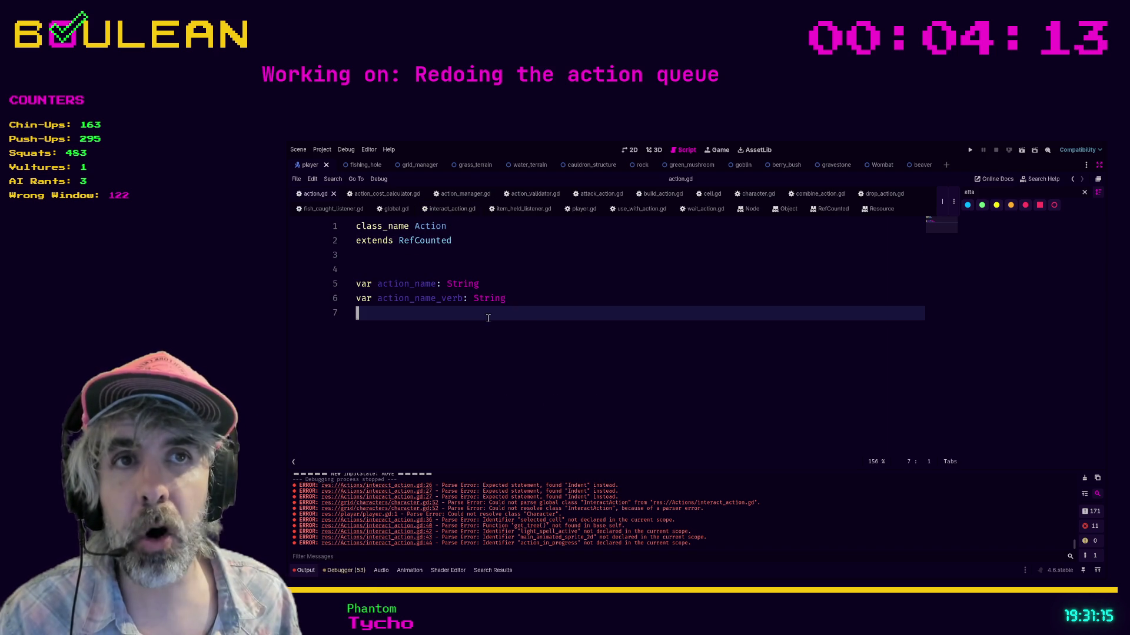
pyautogui.moveTo(514, 298)
pyautogui.mouseDown()
pyautogui.moveTo(366, 298)
pyautogui.moveTo(359, 268)
pyautogui.mouseUp()
pyautogui.click(359, 269)
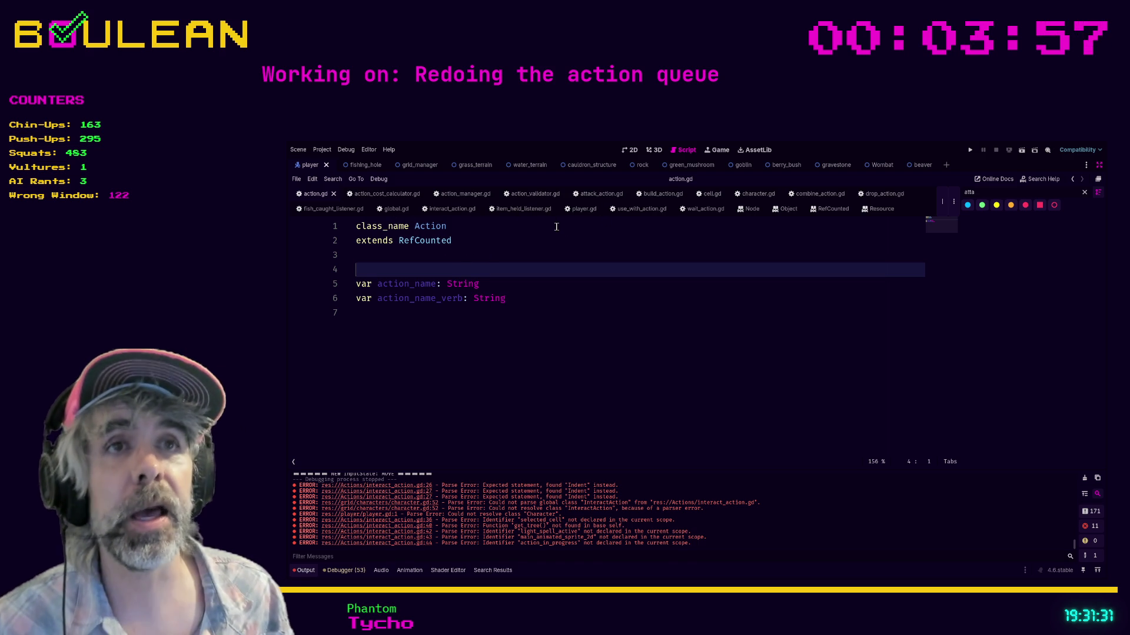
# Step: Bring back interact_action.gd and review its _init setting action_name 'Interact' and verb 'Interacted'
pyautogui.click(457, 210)
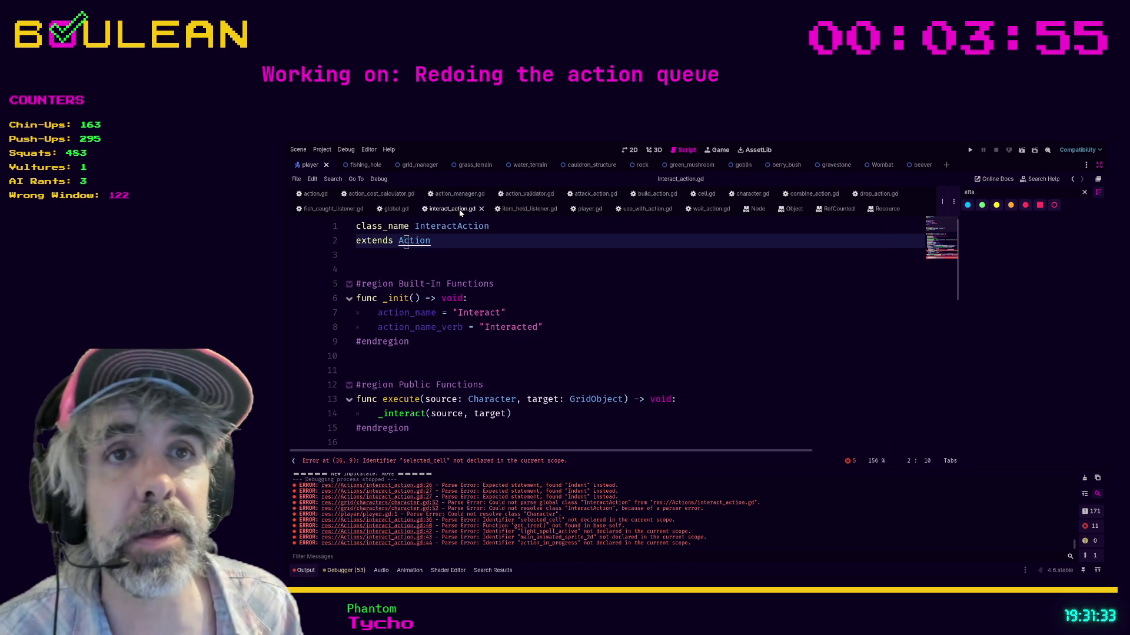
pyautogui.scroll(-1, 427, 320)
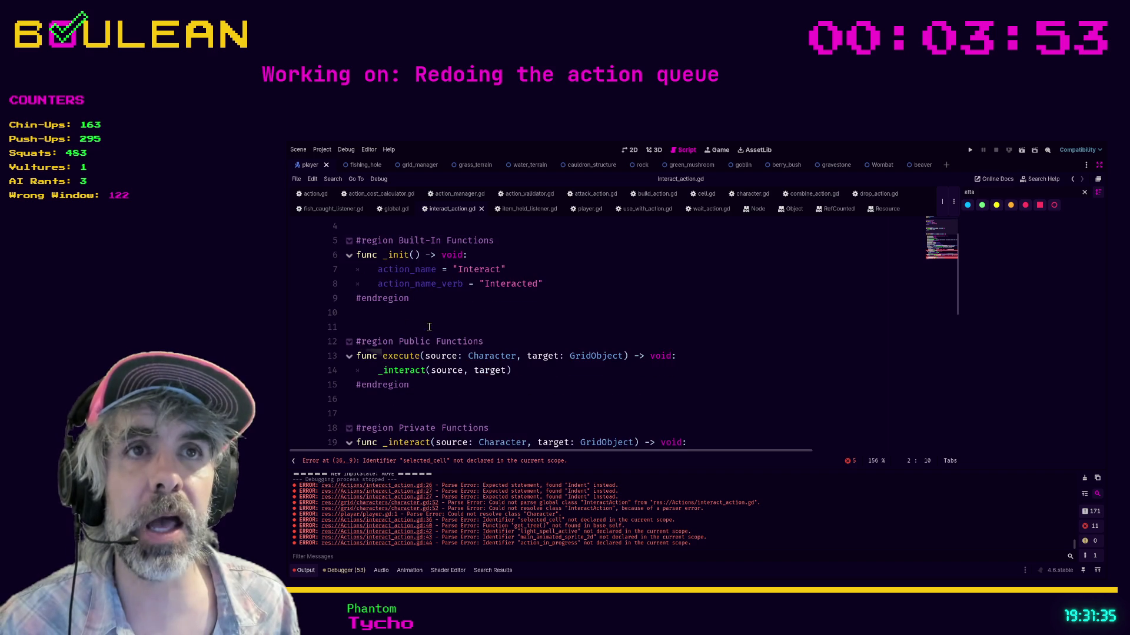
pyautogui.scroll(1, 403, 294)
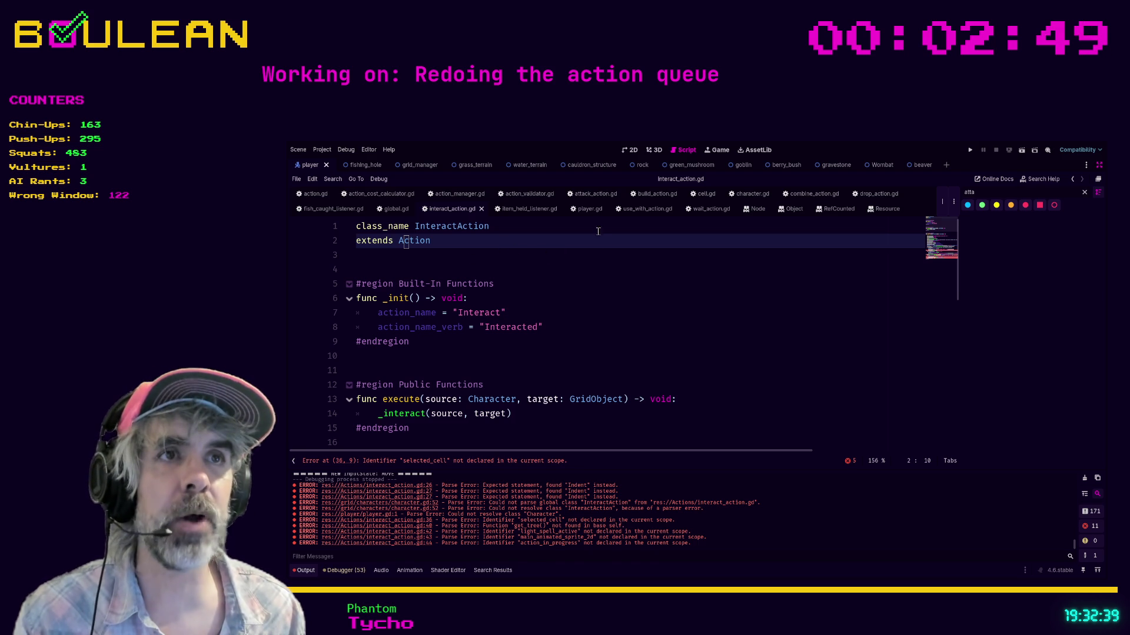
# Step: Review the _old_interact code in player.gd, then show action.gd again
pyautogui.click(590, 209)
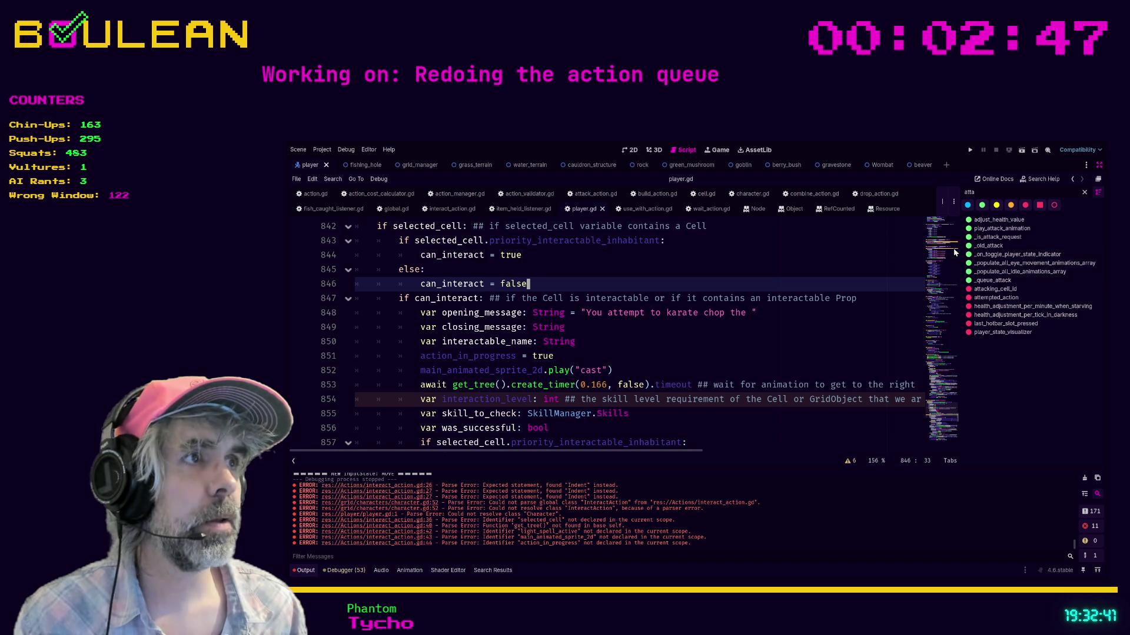
pyautogui.scroll(7, 942, 253)
pyautogui.scroll(-15, 699, 292)
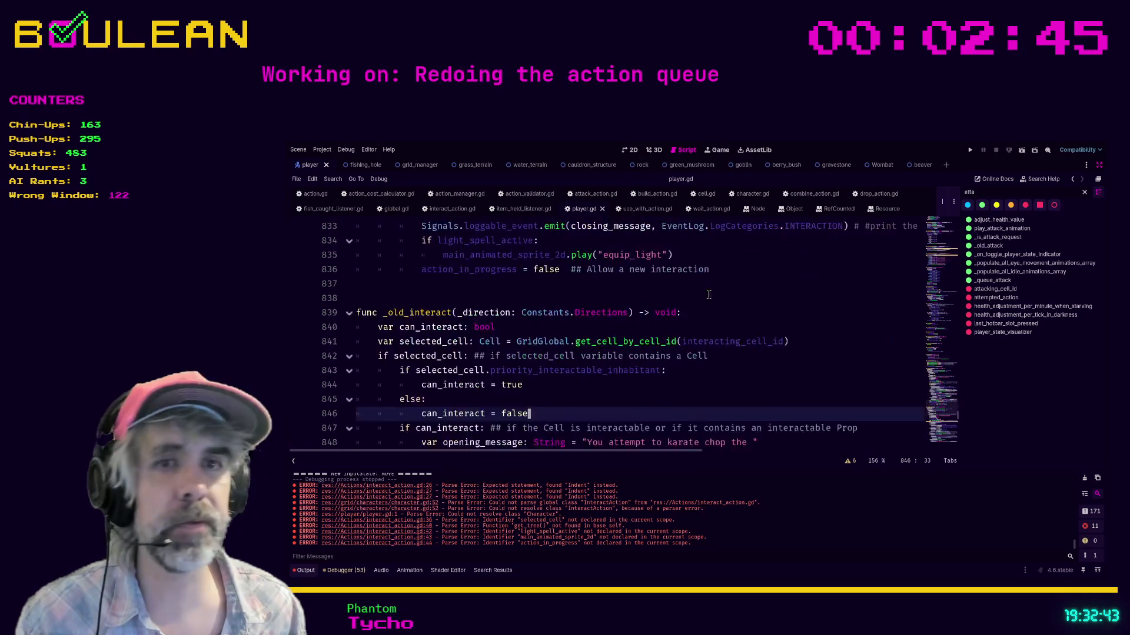
pyautogui.scroll(-20, 699, 292)
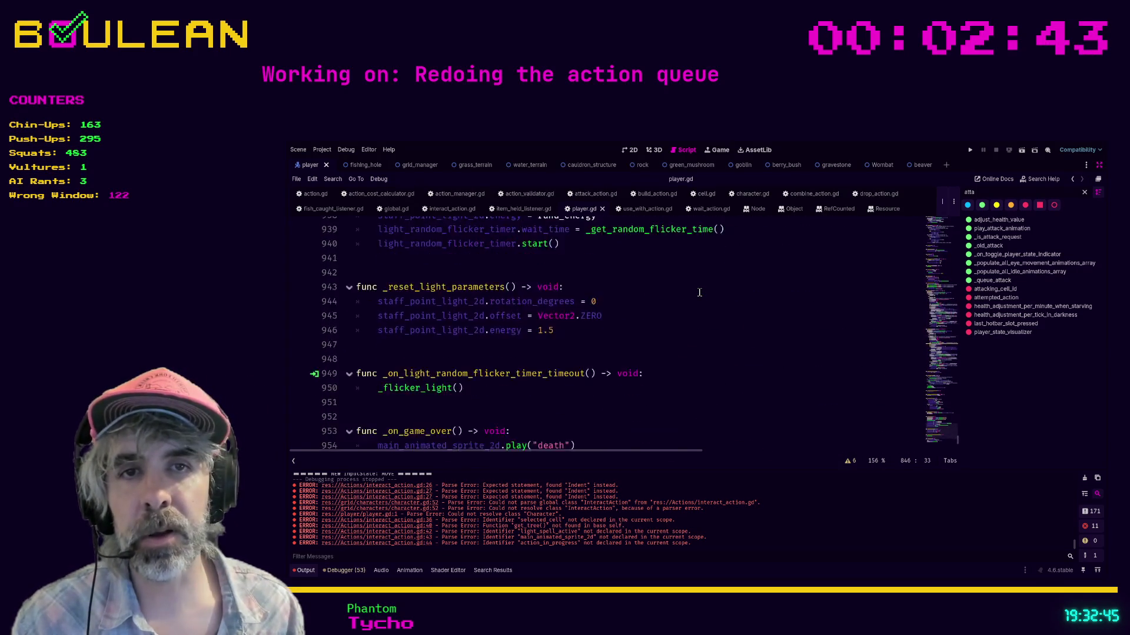
pyautogui.scroll(1, 688, 341)
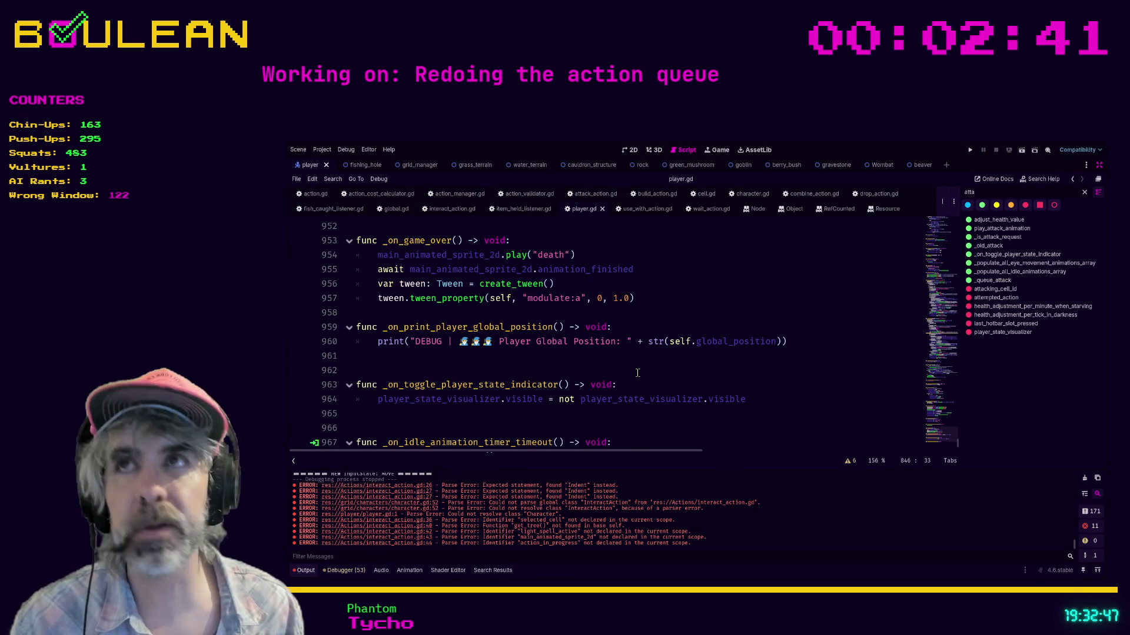
pyautogui.scroll(-1, 665, 371)
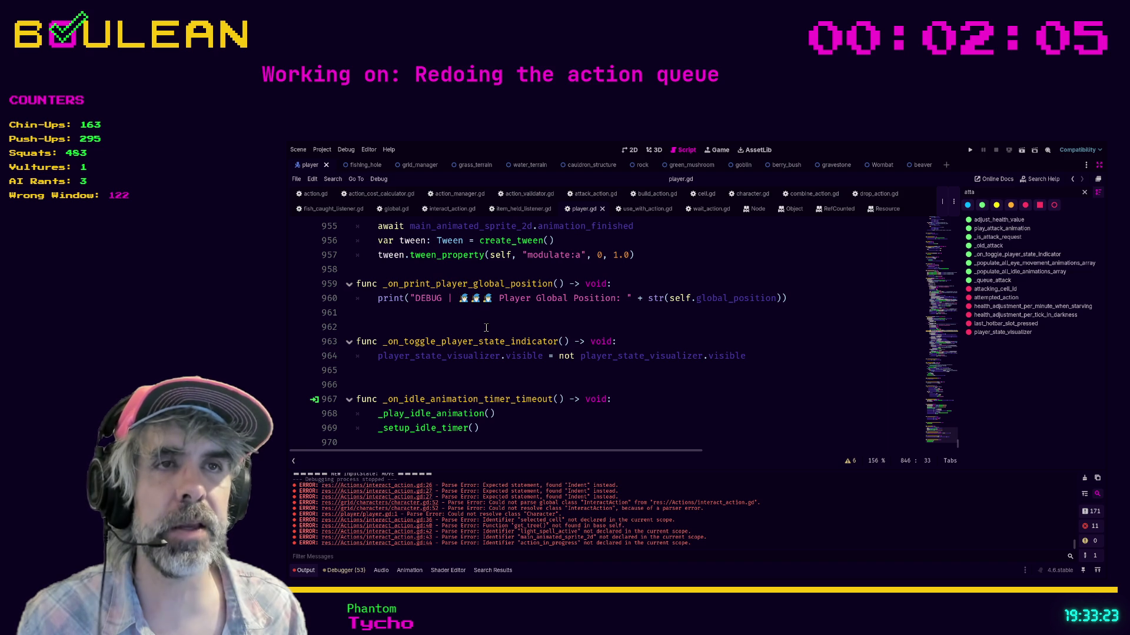
pyautogui.click(315, 194)
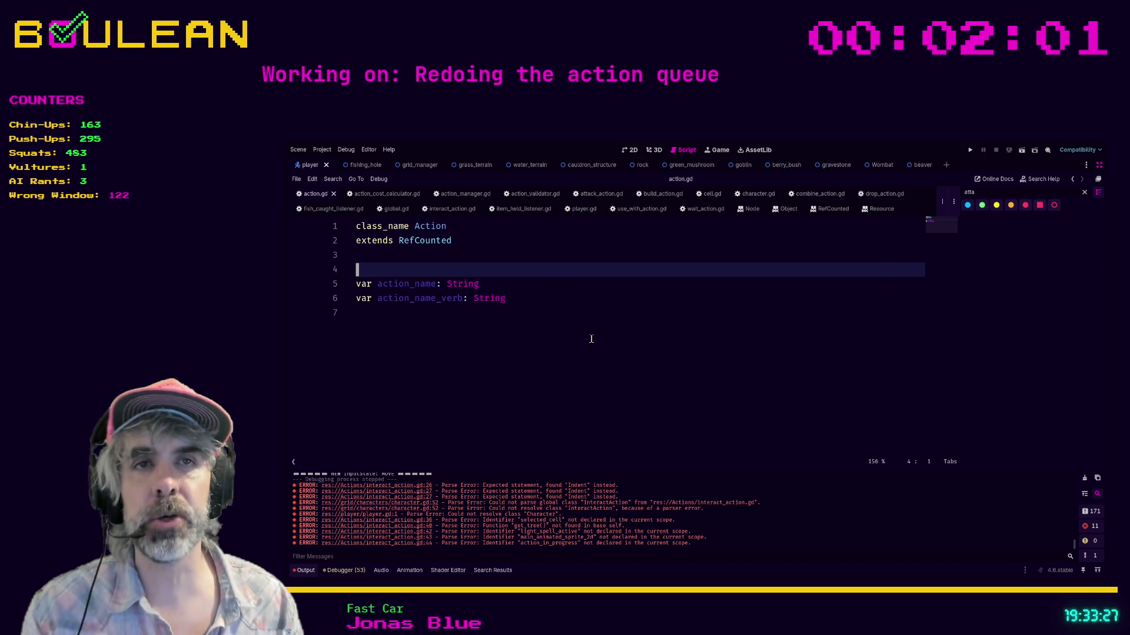